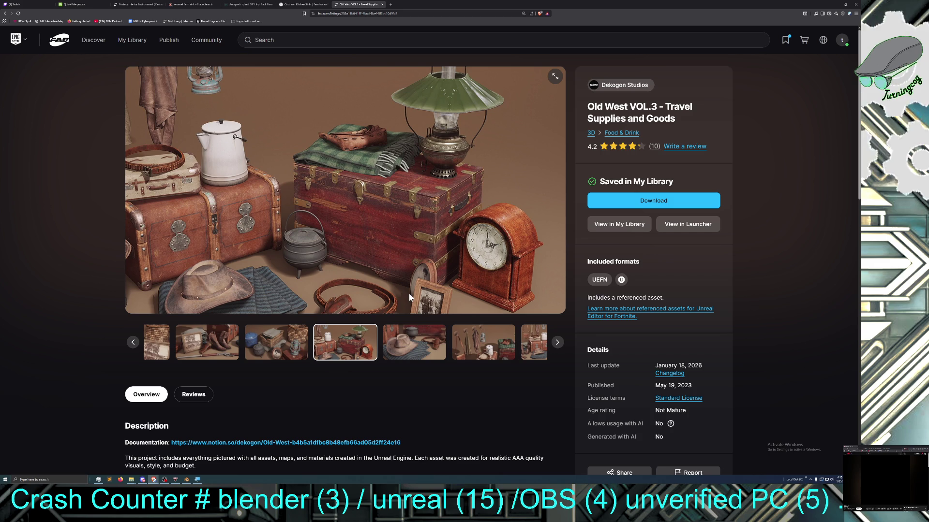
Browse the Old West pack's preview images, then shrink the browser to reveal the Blender lamp scene
click(433, 343)
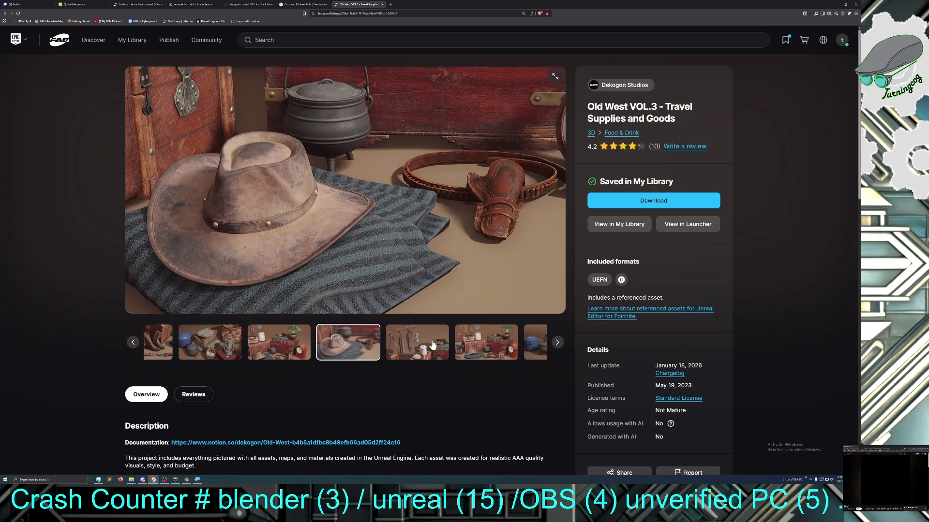
click(407, 341)
click(415, 338)
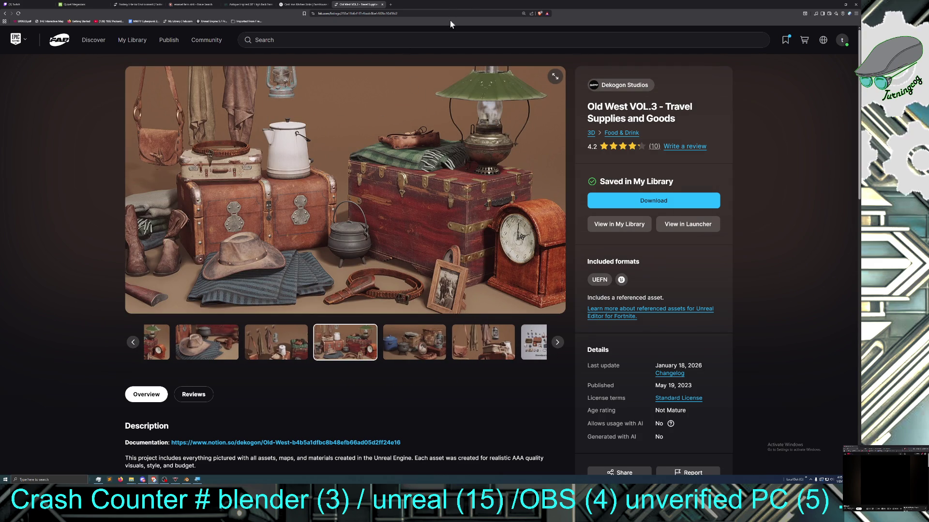
mouse_move(465, 5)
mouse_down()
mouse_move(81, 134)
mouse_move(2, 135)
mouse_up()
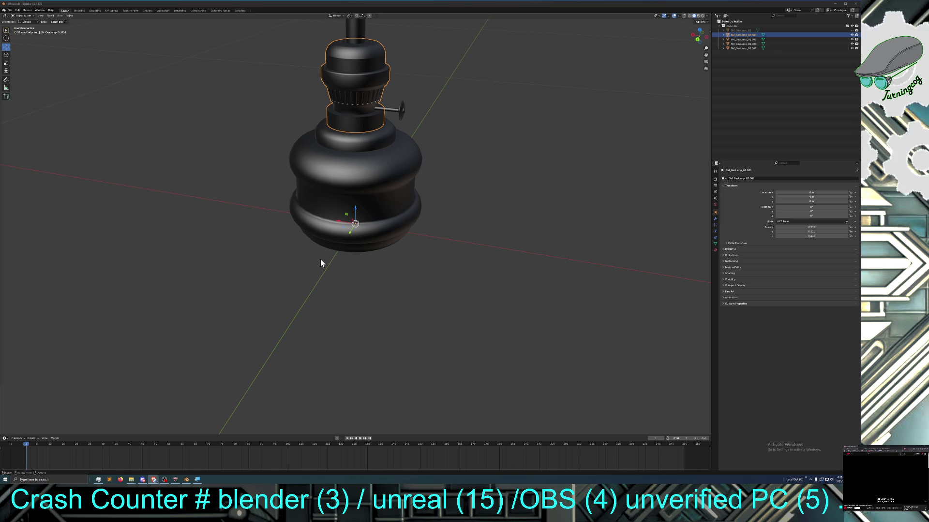
Unhide the glass chimney with Alt+H and clear the current selection
middle_drag(320, 258, 319, 252)
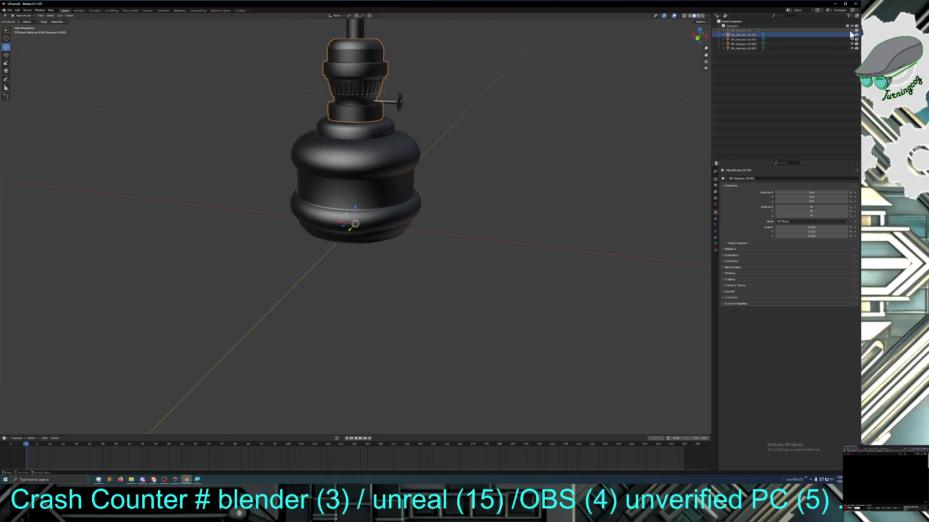
key(alt+h)
scroll(591, 112, down, 3)
mouse_move(586, 113)
middle_down()
mouse_move(499, 134)
mouse_move(587, 138)
mouse_move(423, 140)
middle_up()
right_click(422, 140)
click(490, 105)
Select the lamp's burner collar, ready to change its interaction mode
middle_drag(471, 115, 466, 112)
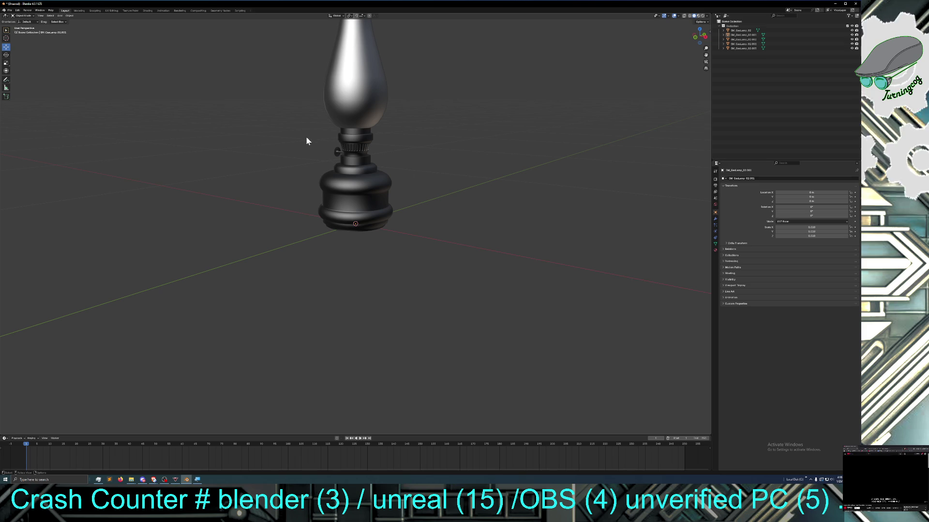
click(347, 131)
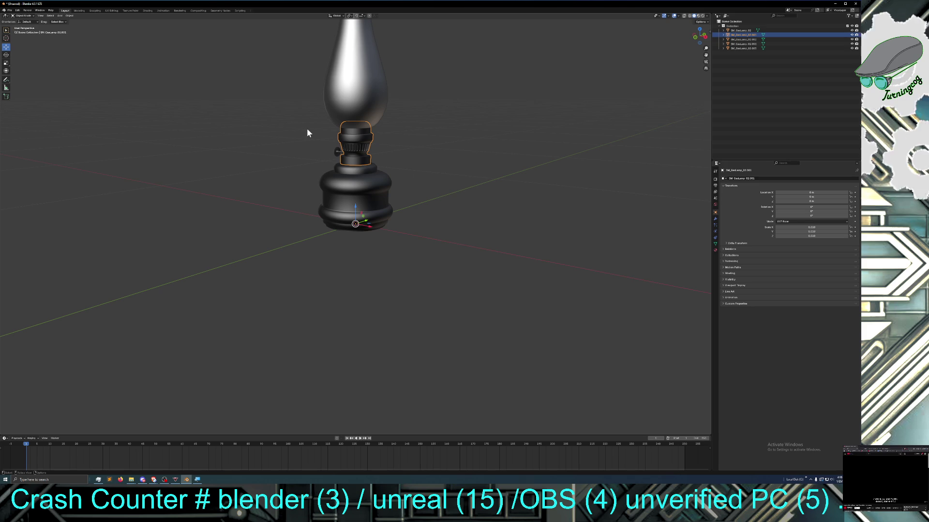
middle_drag(311, 132, 318, 136)
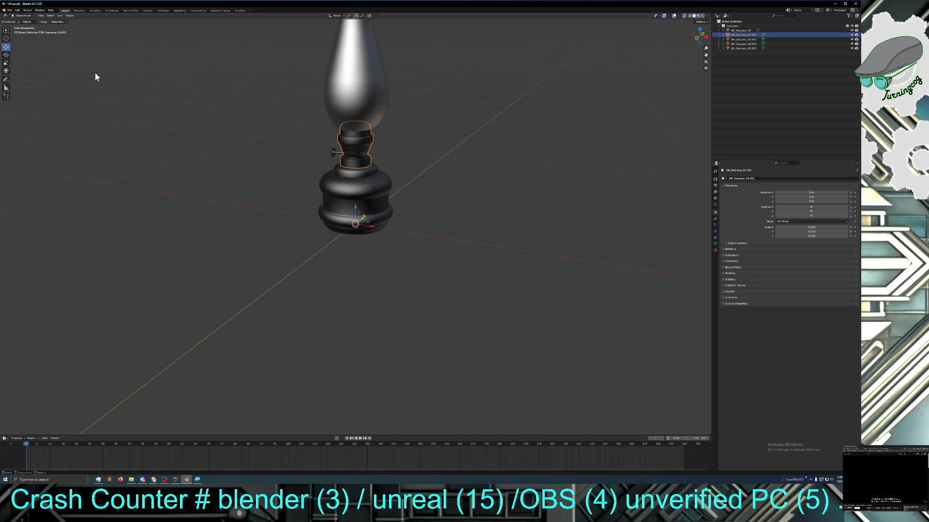
click(21, 15)
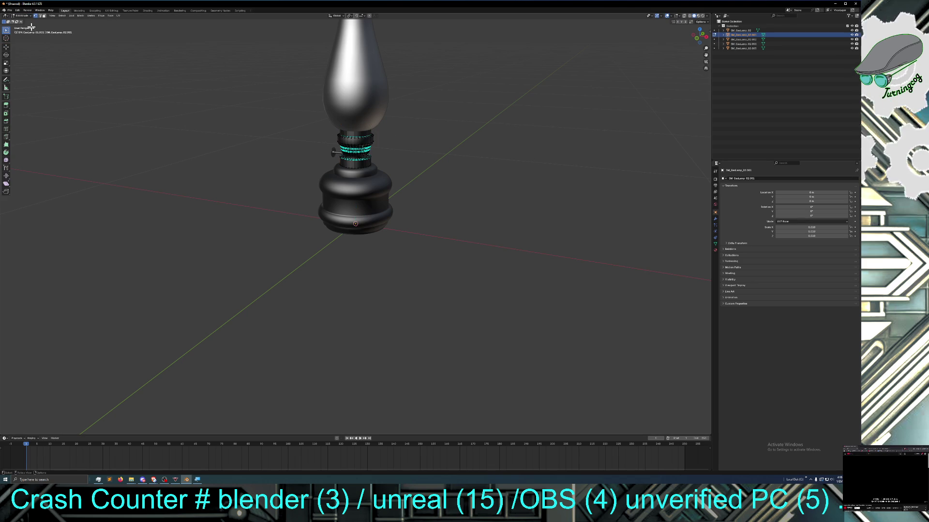
Enter Edit Mode on the collar, hide the chimney and grow the ring selection to the top band
middle_drag(276, 145, 323, 145)
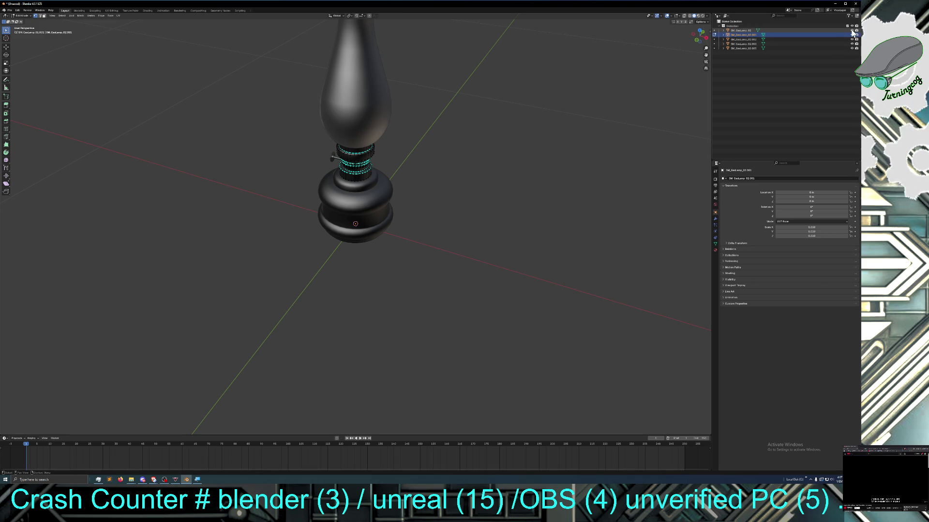
key(h)
mouse_move(443, 141)
middle_down()
mouse_move(441, 131)
mouse_move(443, 153)
middle_up()
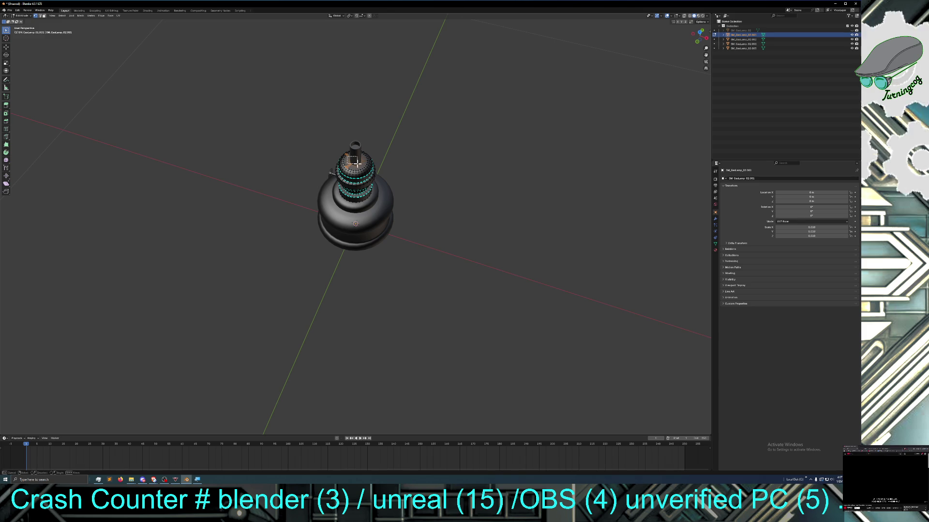
middle_drag(364, 167, 380, 161)
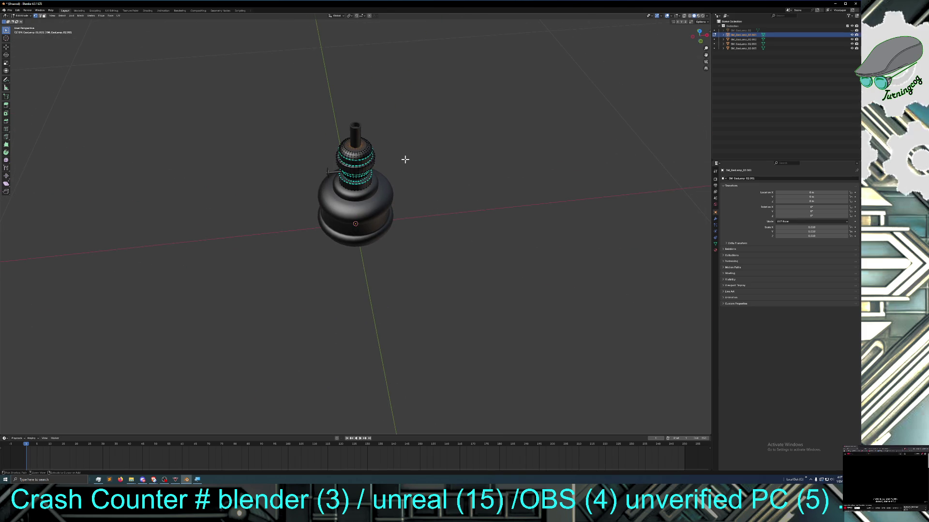
key(ctrl+KP_Add)
key(ctrl+KP_Add)
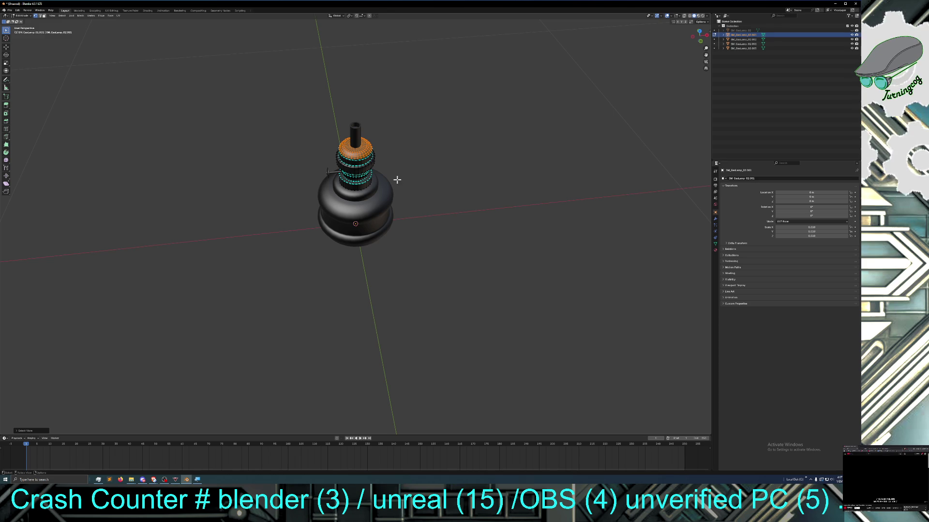
middle_drag(404, 159, 357, 156)
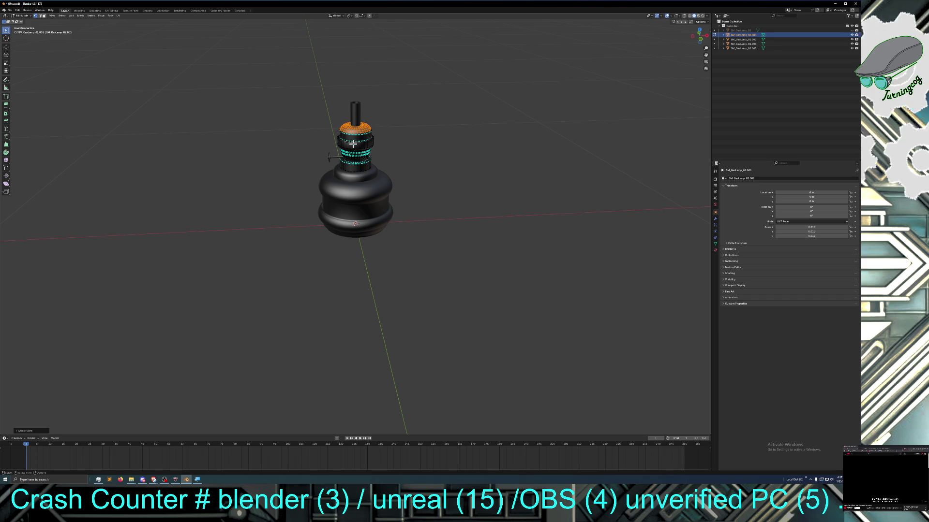
Toggle the glass chimney's visibility in the Outliner, leaving it shown above the burner
click(852, 31)
click(852, 31)
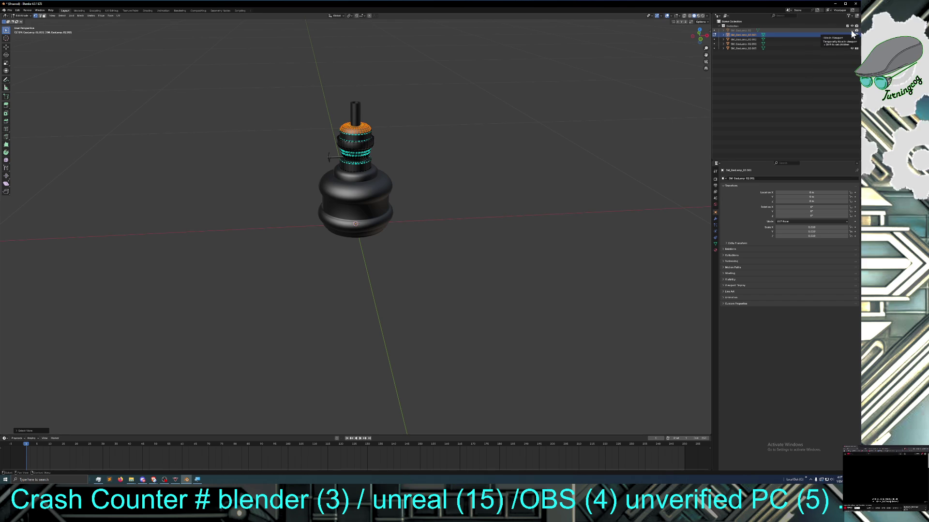
click(853, 33)
click(852, 32)
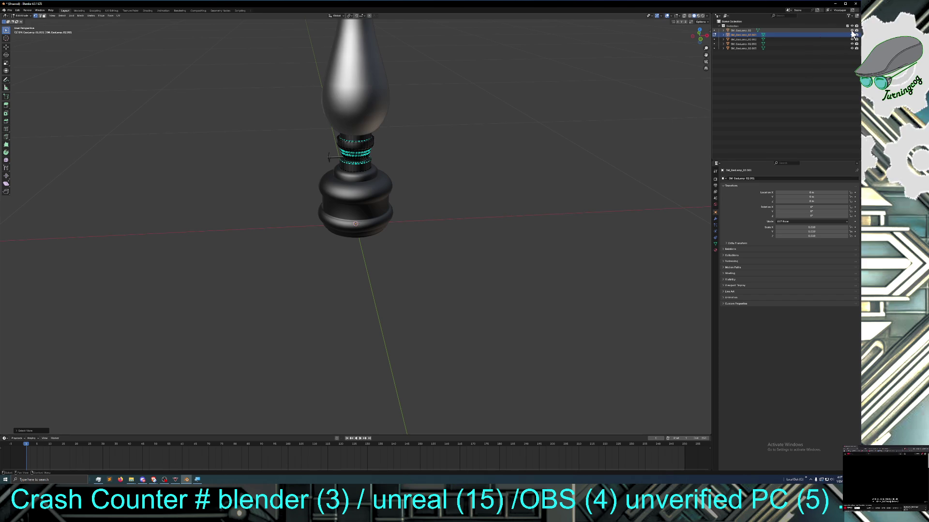
click(852, 32)
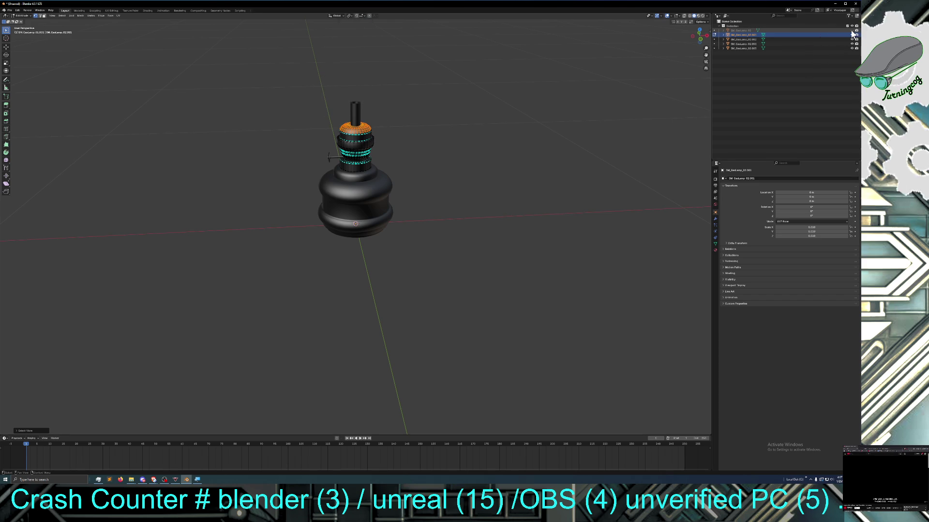
Inspect the burner collar's ridged band from a front view and several close angles
middle_drag(441, 162, 433, 172)
key(KP_1)
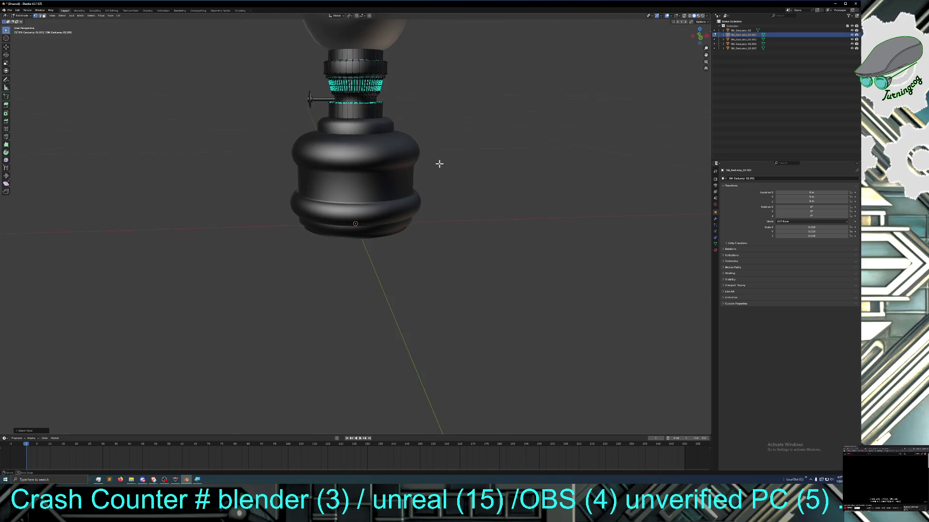
scroll(433, 171, up, 1)
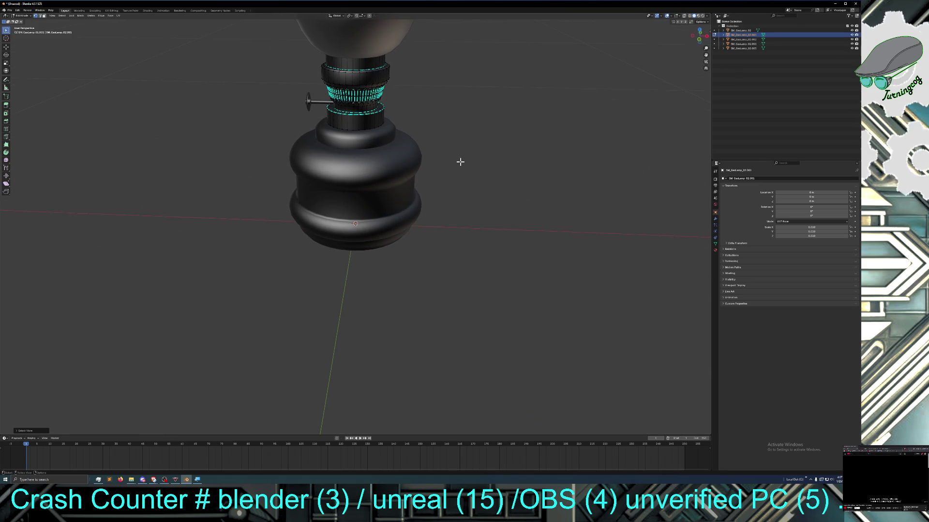
scroll(455, 161, down, 3)
middle_drag(455, 161, 441, 160)
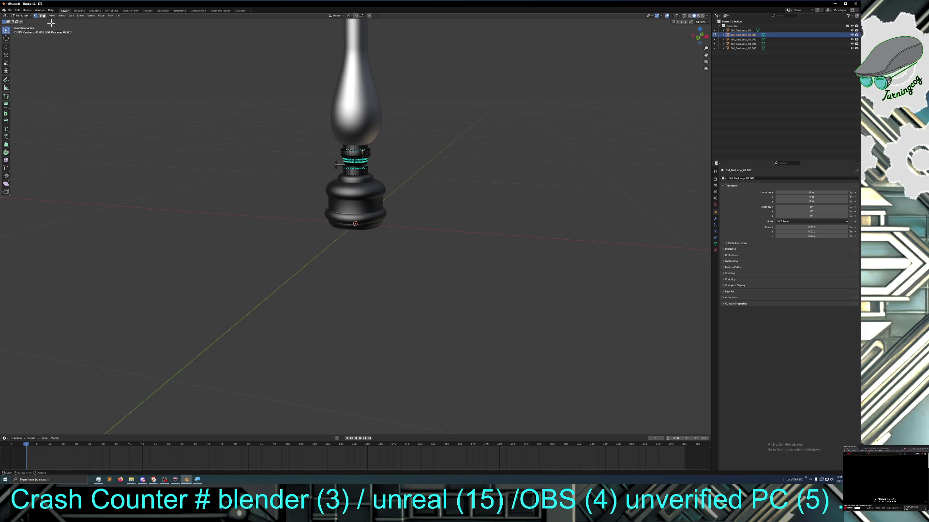
middle_drag(209, 126, 240, 145)
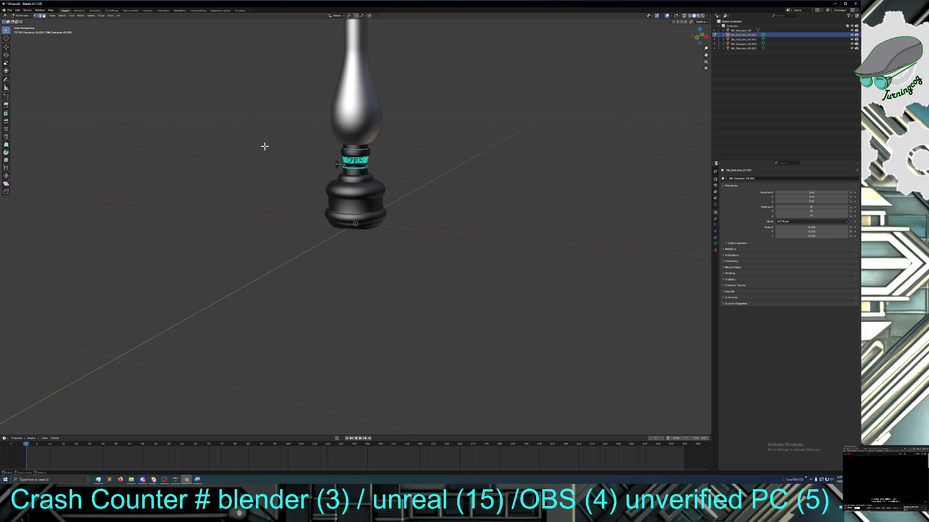
scroll(261, 145, up, 3)
mouse_move(294, 174)
middle_down()
mouse_move(307, 179)
mouse_move(314, 166)
middle_up()
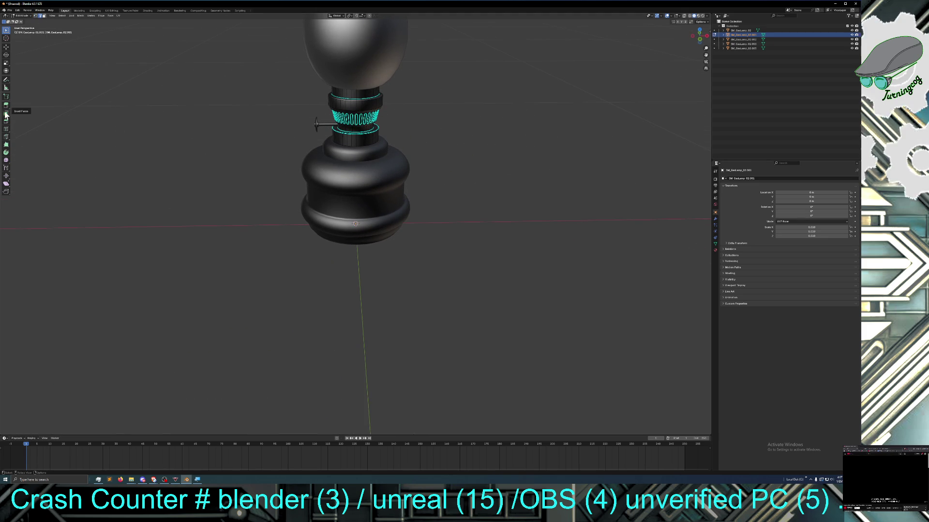
Add a loop cut near the collar top and try the Rotate tool on it
click(6, 130)
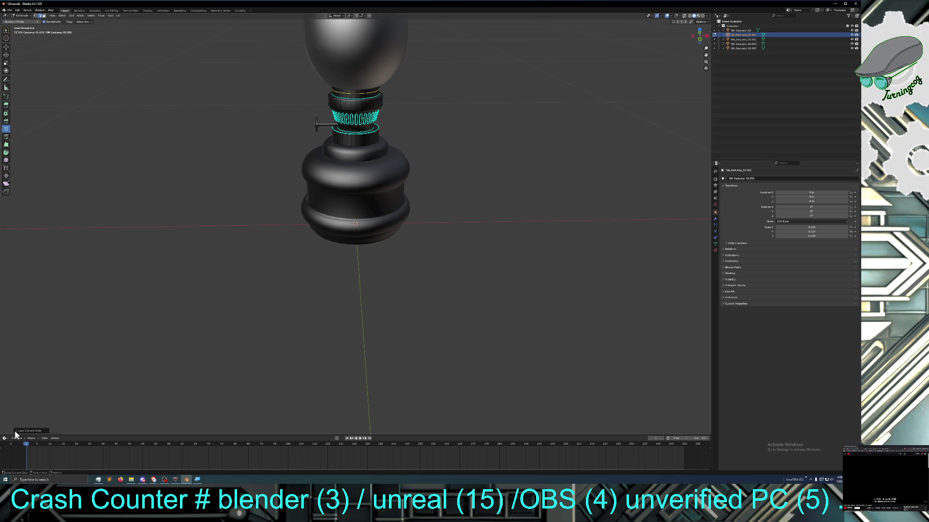
click(15, 434)
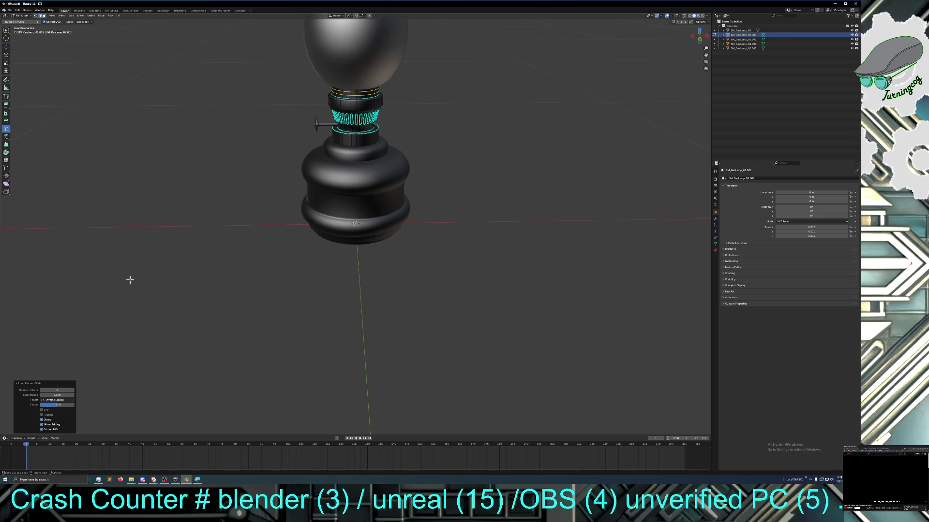
click(6, 64)
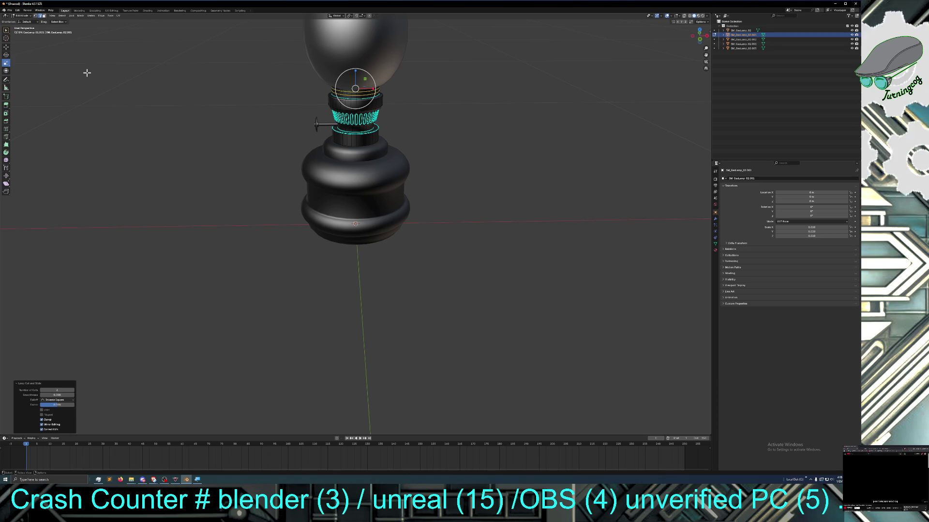
key(r)
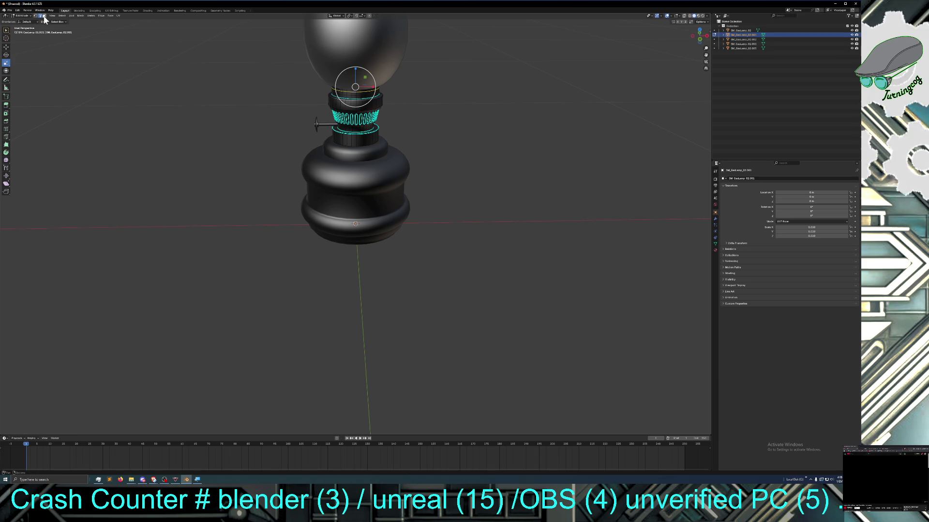
Scale the collar's top edge loop outward into a wide flat rim
click(354, 91)
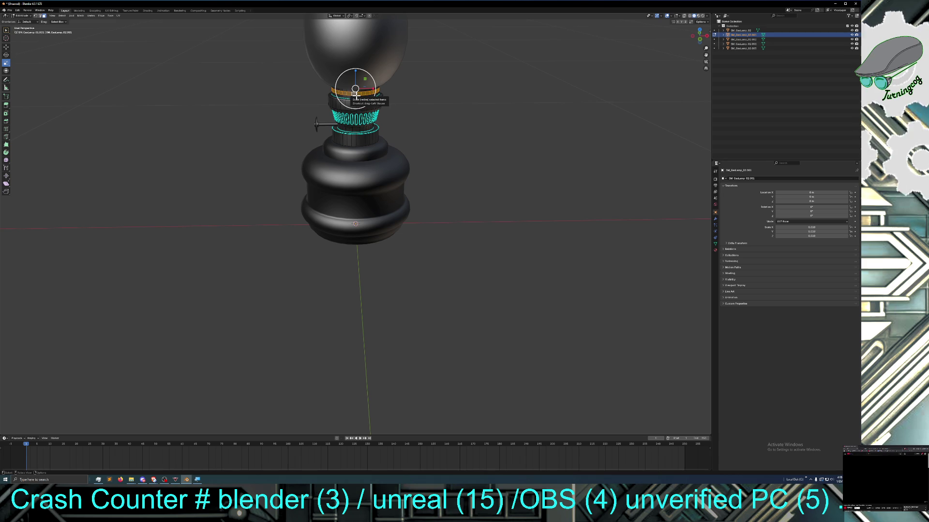
key(g)
key(s)
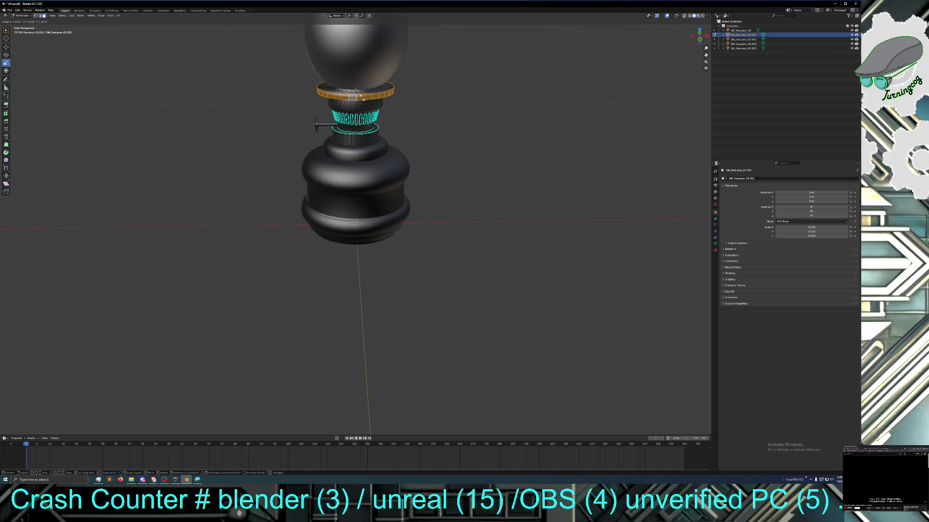
Confirm the widened rim and look down on the lamp from above
click(359, 97)
mouse_move(435, 128)
middle_down()
mouse_move(453, 139)
mouse_move(468, 124)
middle_up()
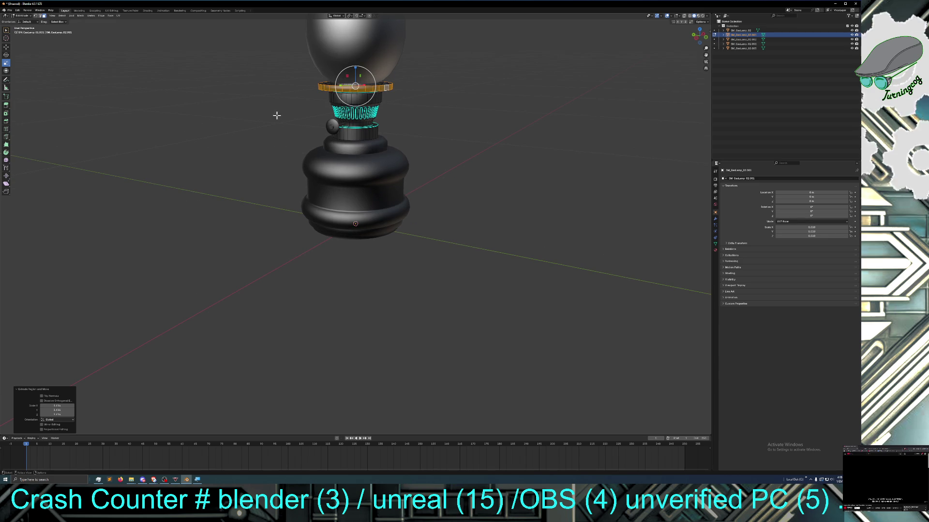
middle_drag(277, 116, 163, 137)
click(8, 65)
Add an edge loop around the collar with Loop Cut, leaving the Move tool active
click(9, 132)
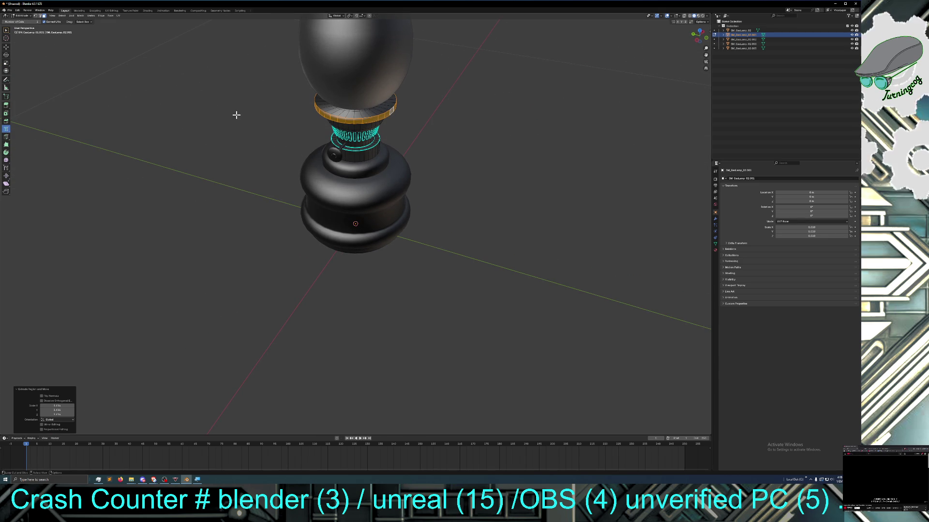
click(330, 108)
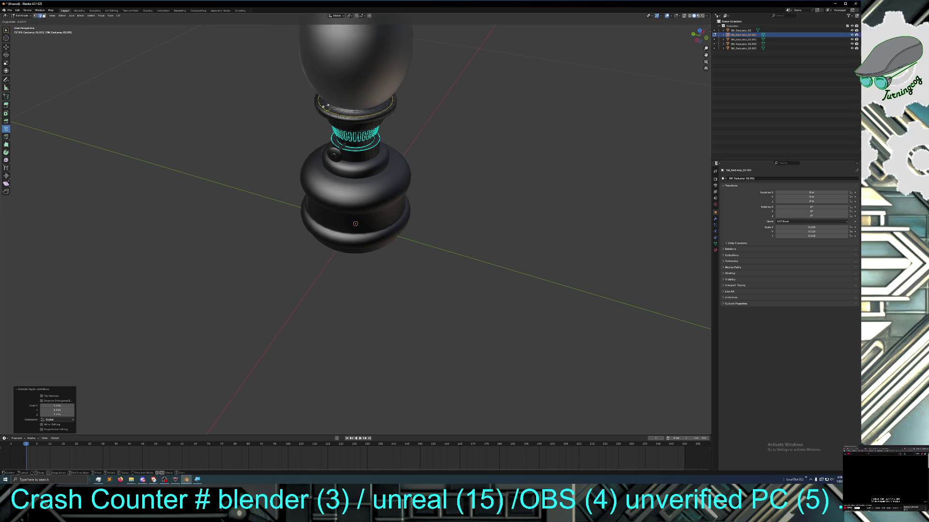
click(331, 108)
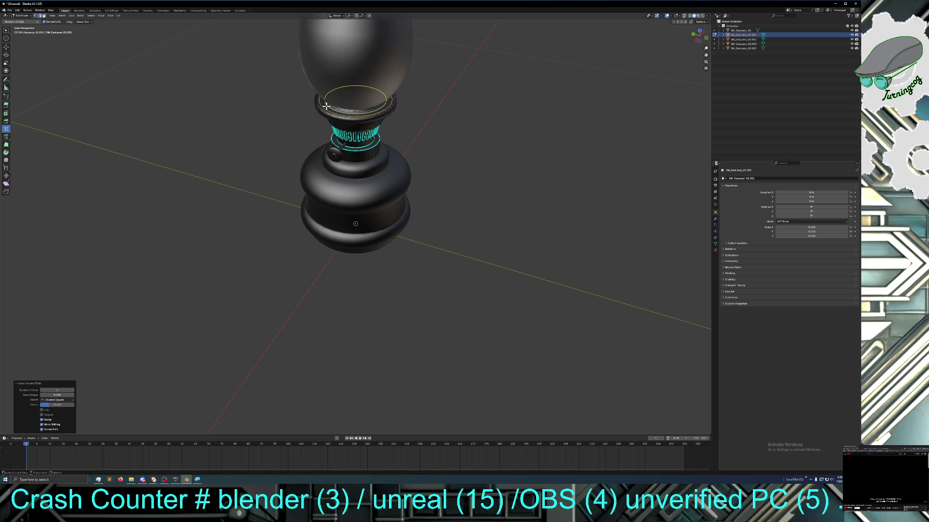
click(6, 48)
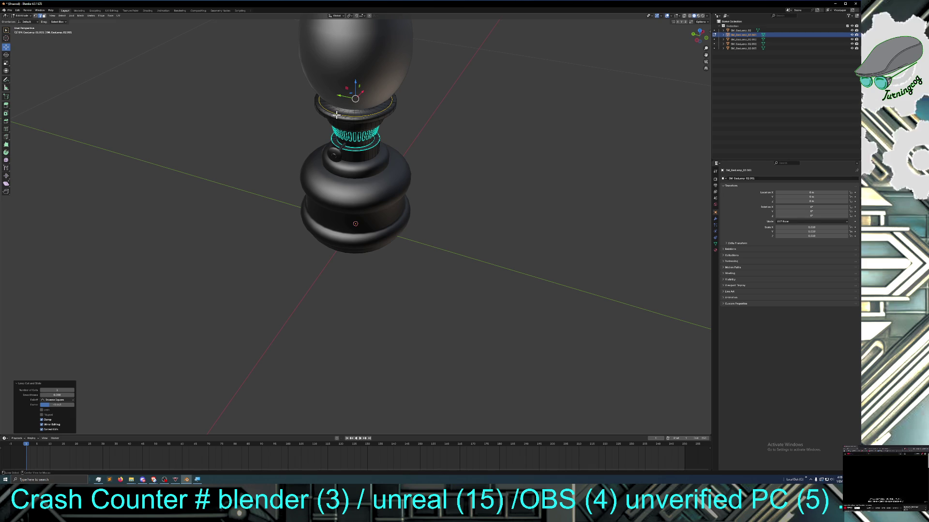
Extrude the top collar edge loop and raise it along Z into a taller rim
key(2)
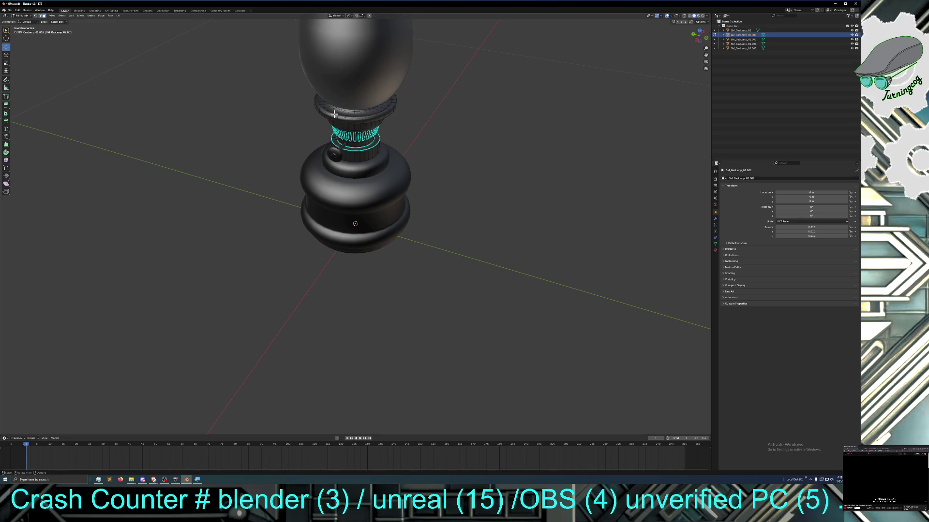
click(336, 114)
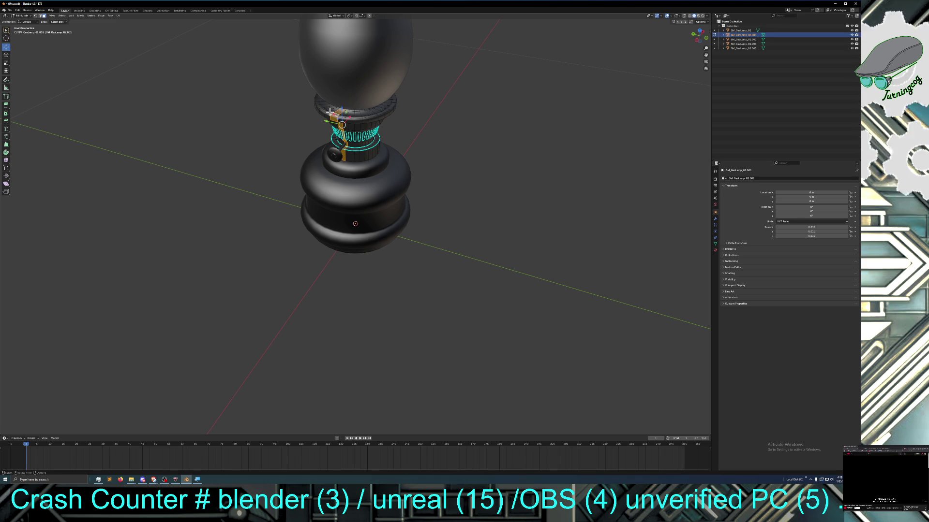
alt+click(318, 103)
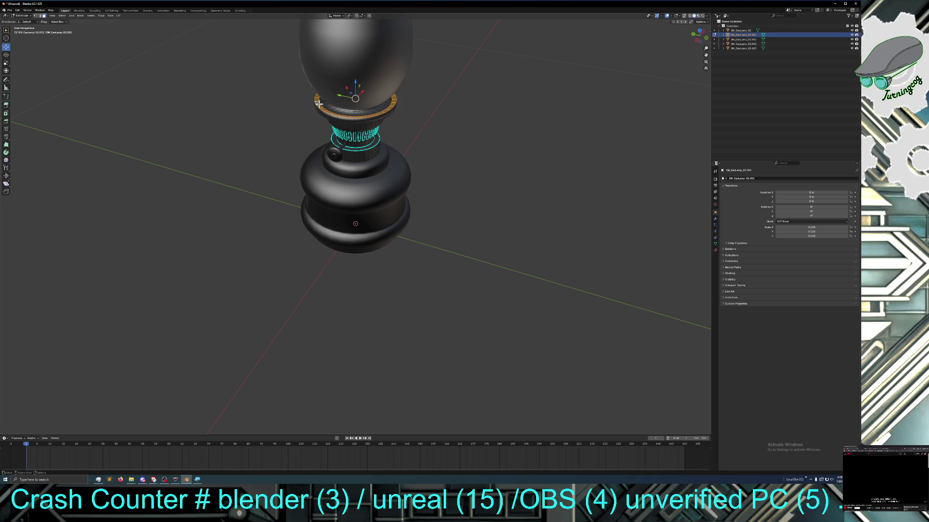
key(e)
click(318, 103)
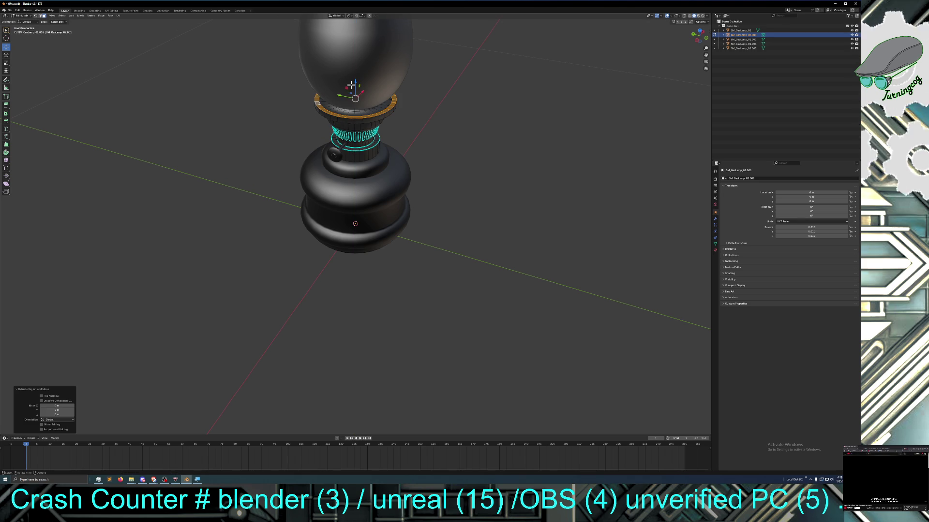
key(g)
key(z)
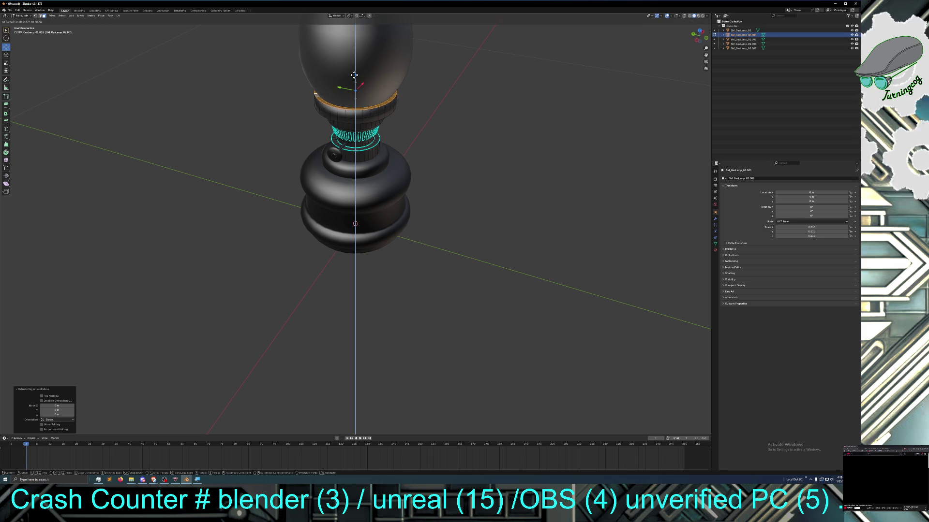
click(354, 71)
Raise the extruded collar loop further along Z to its final height
middle_drag(341, 102, 290, 110)
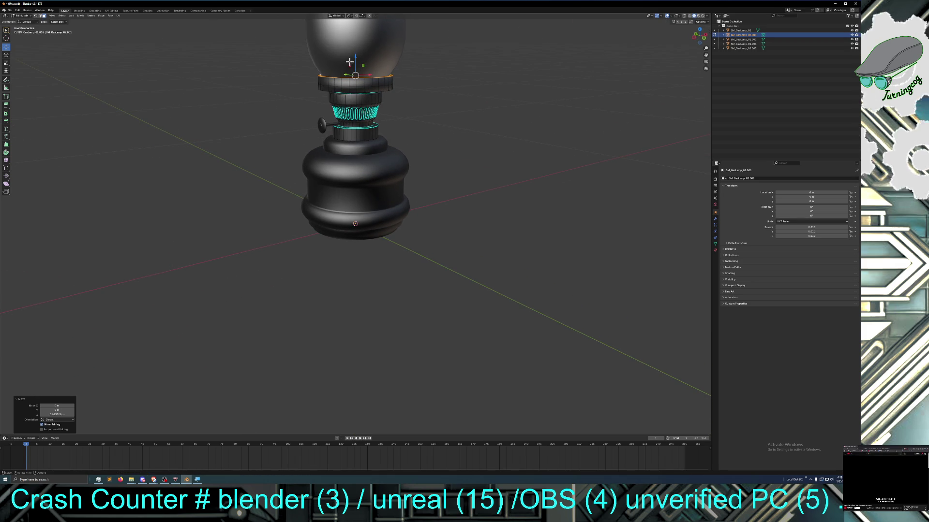
key(g)
key(z)
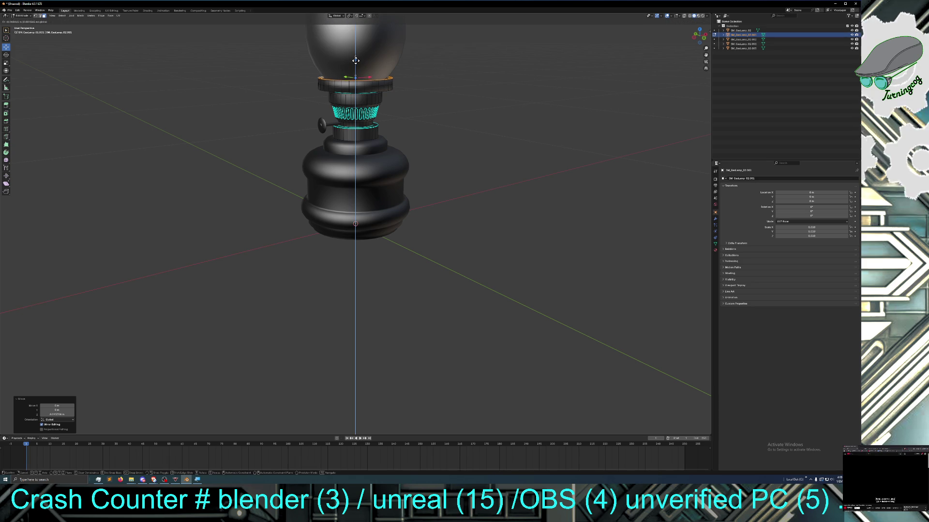
click(355, 60)
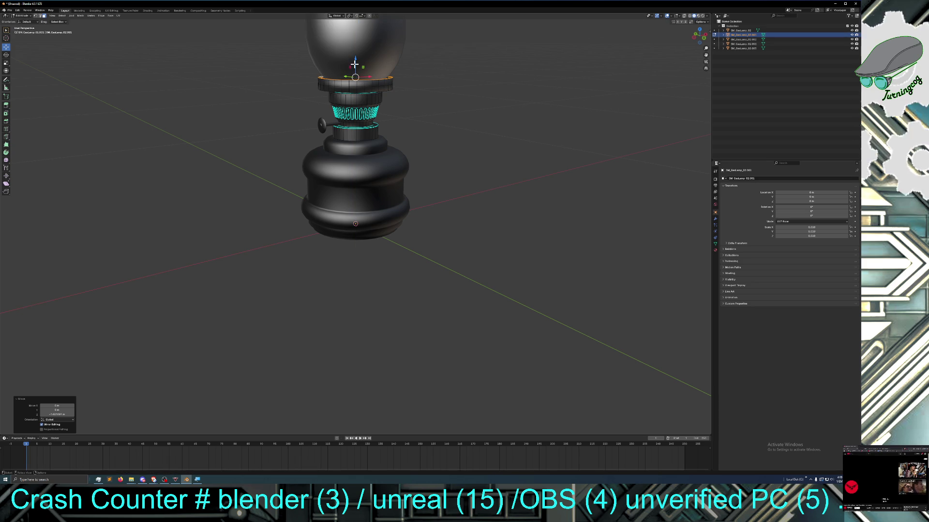
middle_drag(348, 80, 334, 87)
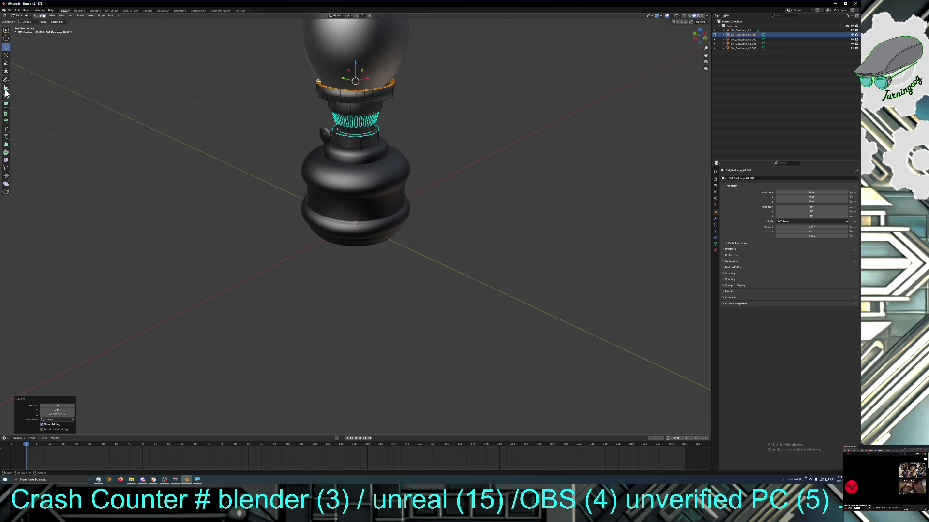
Cut a new edge loop into the collar and shift it vertically into place
click(6, 128)
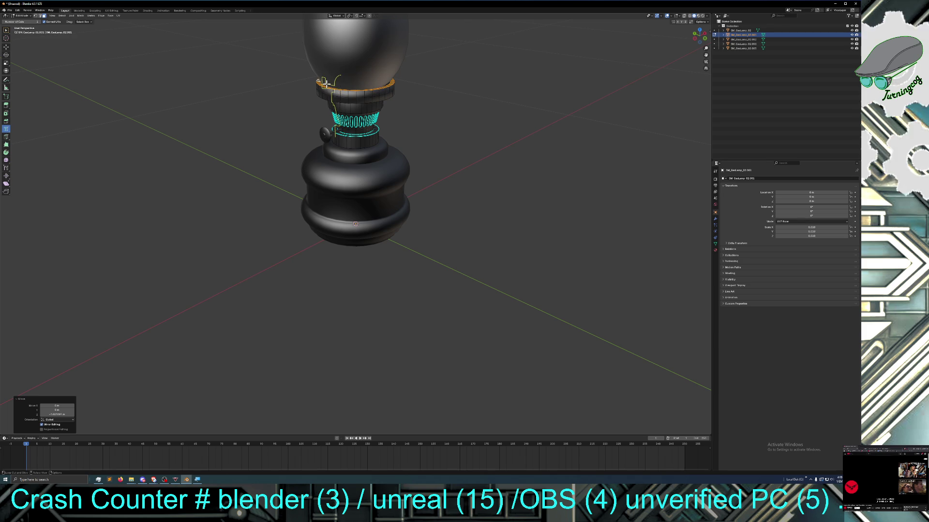
middle_drag(320, 94, 282, 134)
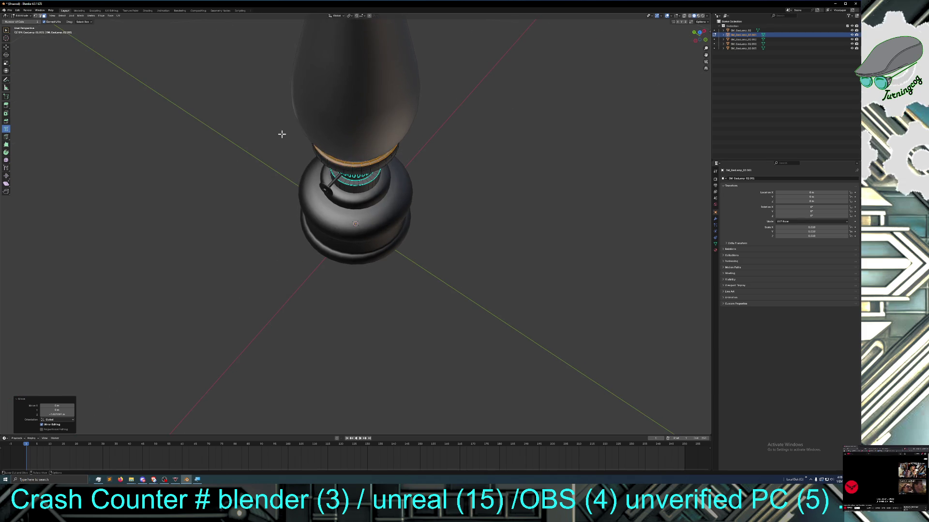
click(323, 151)
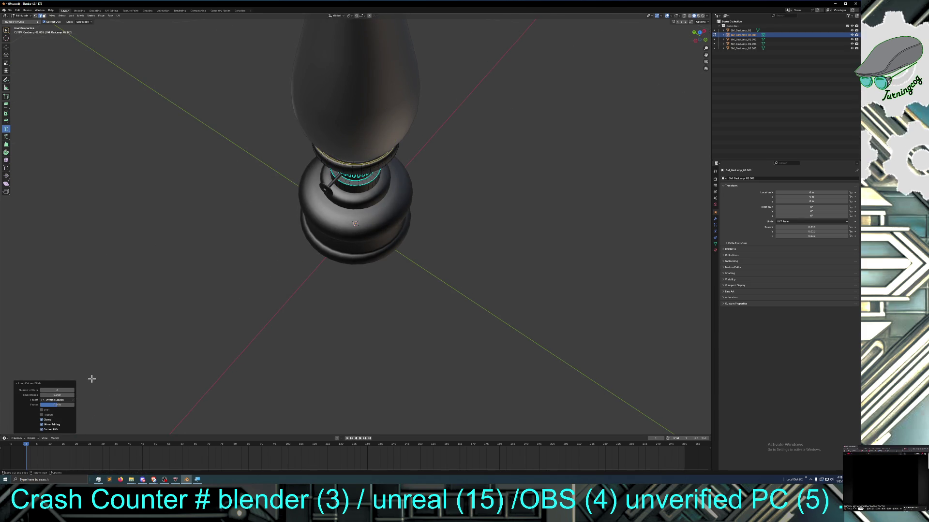
middle_drag(248, 313, 218, 276)
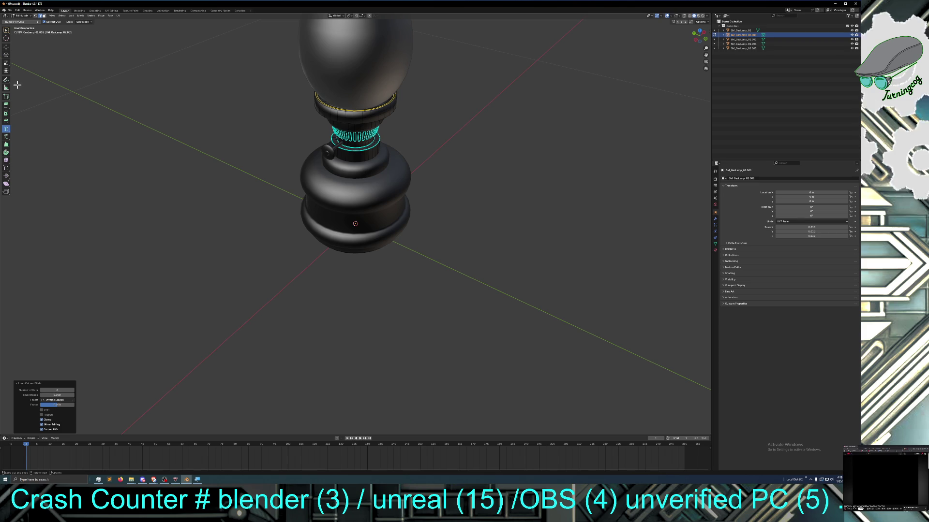
click(6, 47)
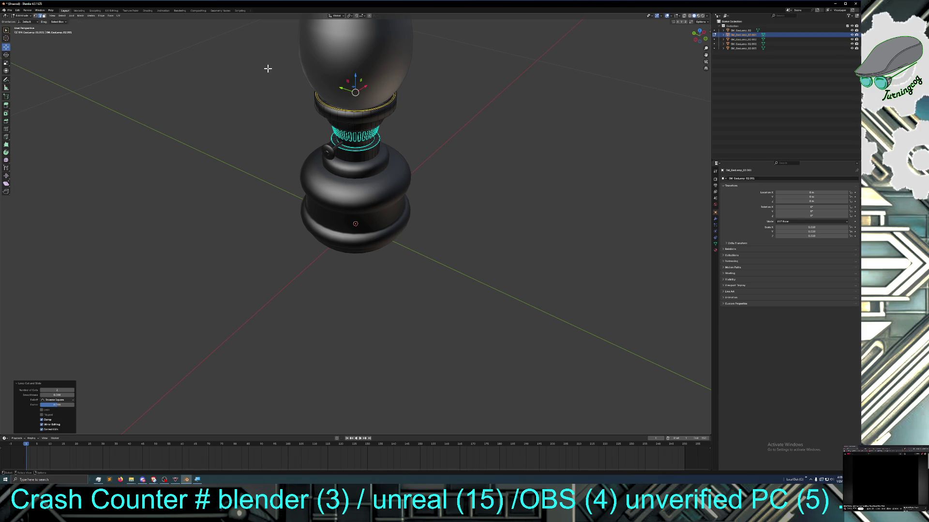
key(g)
key(z)
click(355, 72)
Prepare another loop cut from a front view, with the Move tool active on the upper neck
middle_drag(354, 81, 310, 149)
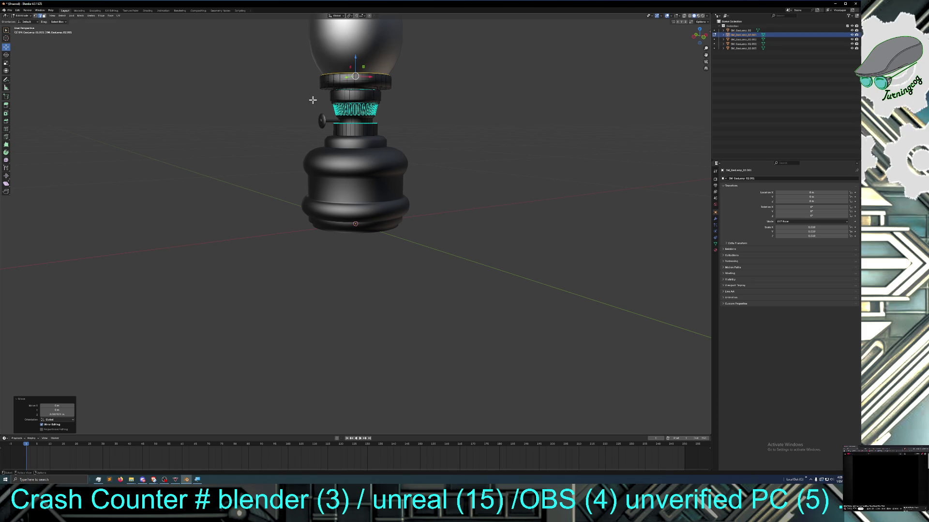
click(5, 128)
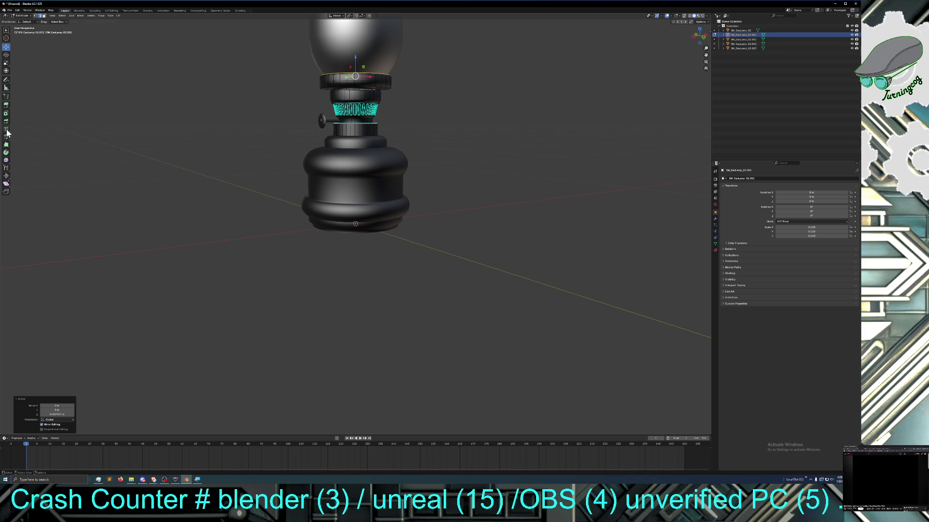
middle_drag(222, 199, 217, 178)
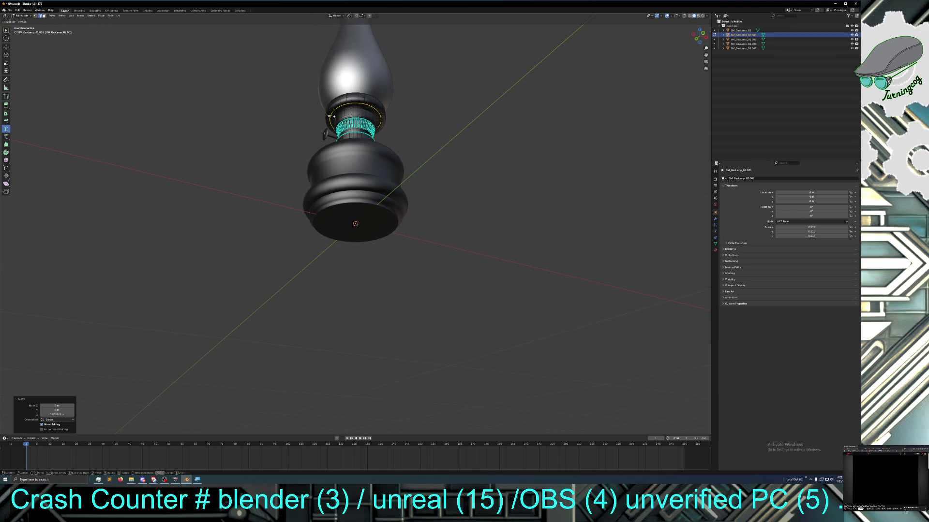
click(330, 117)
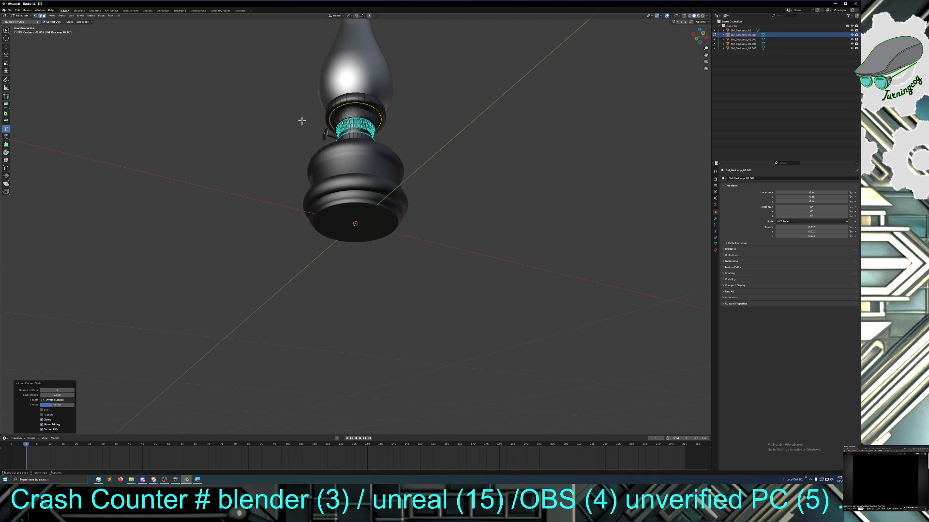
middle_drag(301, 121, 323, 140)
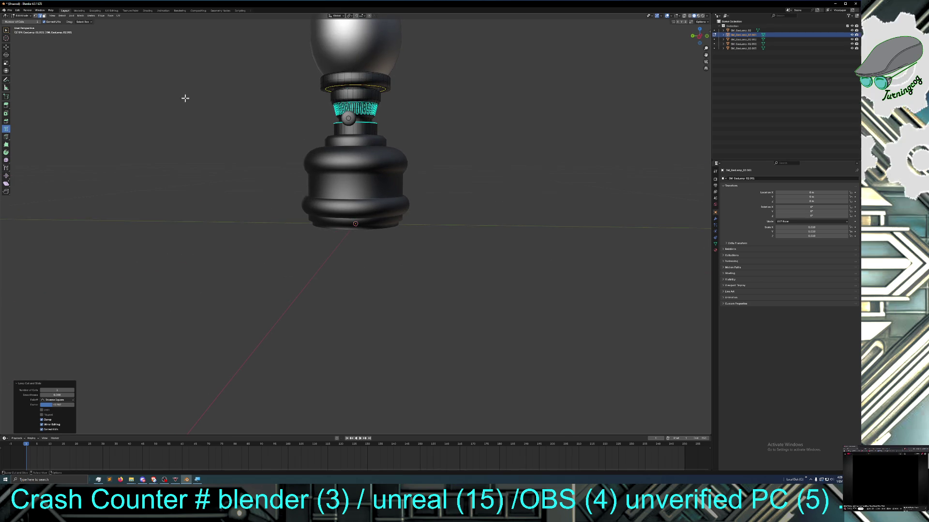
click(8, 48)
scroll(240, 130, up, 1)
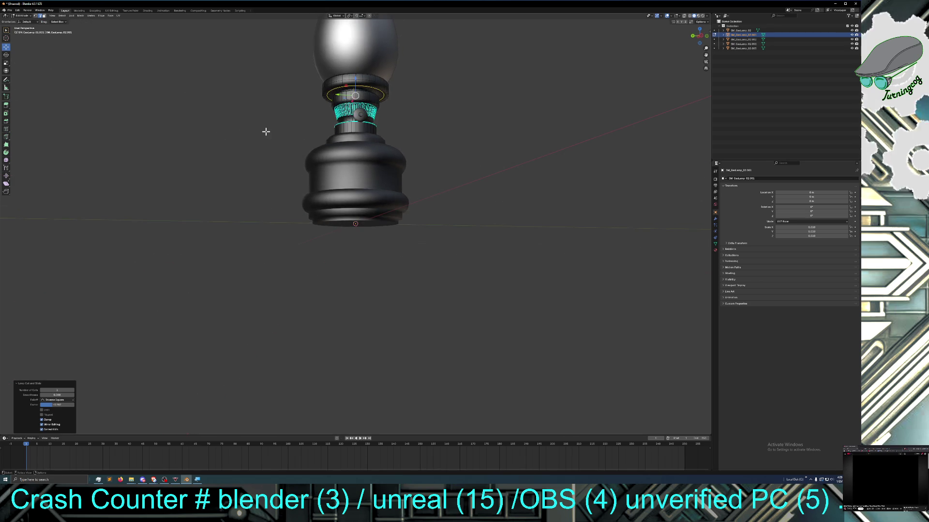
scroll(254, 123, up, 1)
scroll(262, 123, up, 1)
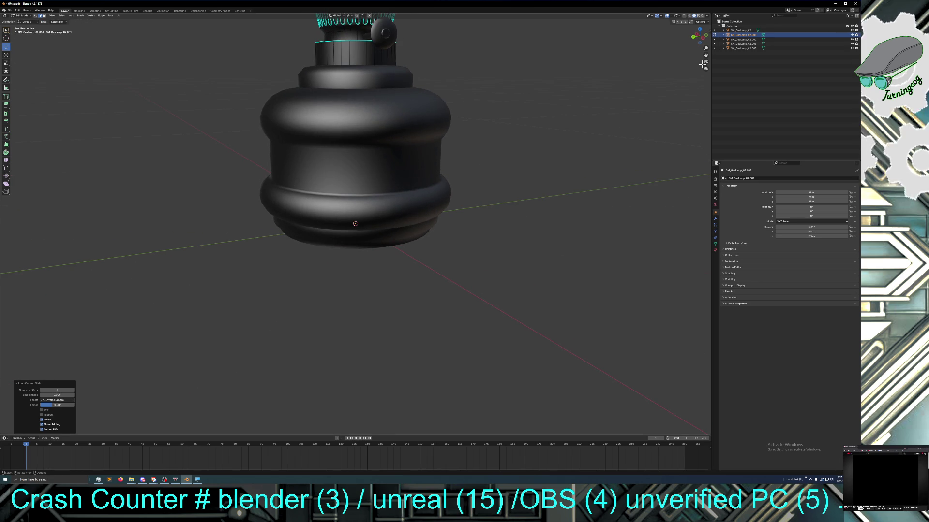
shift+middle_drag(668, 62, 686, 109)
shift+middle_drag(406, 43, 362, 75)
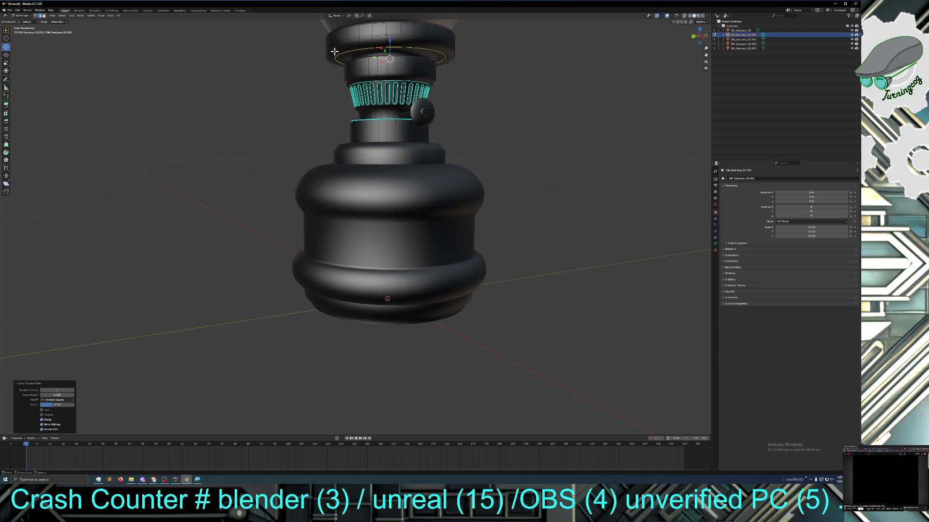
Place a new loop on the top collar and move it vertically under the flared rim
click(334, 52)
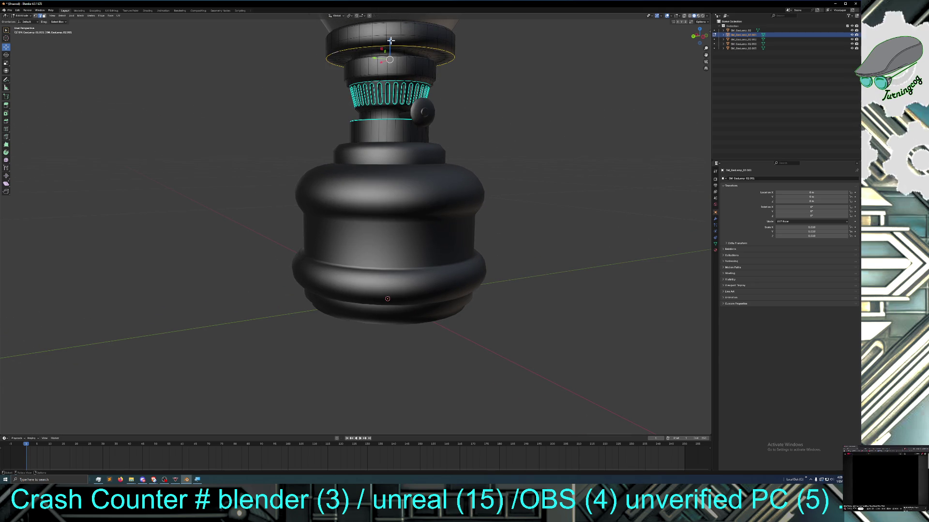
key(g)
key(z)
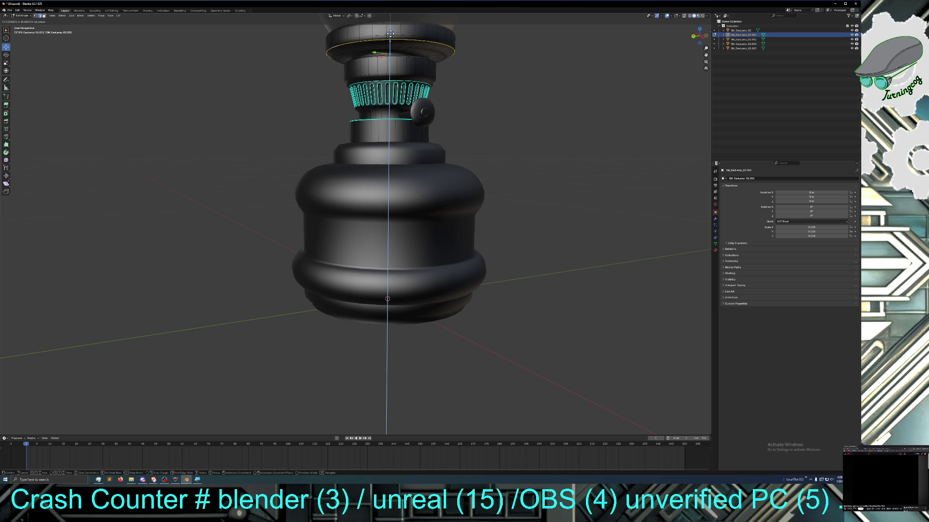
click(390, 34)
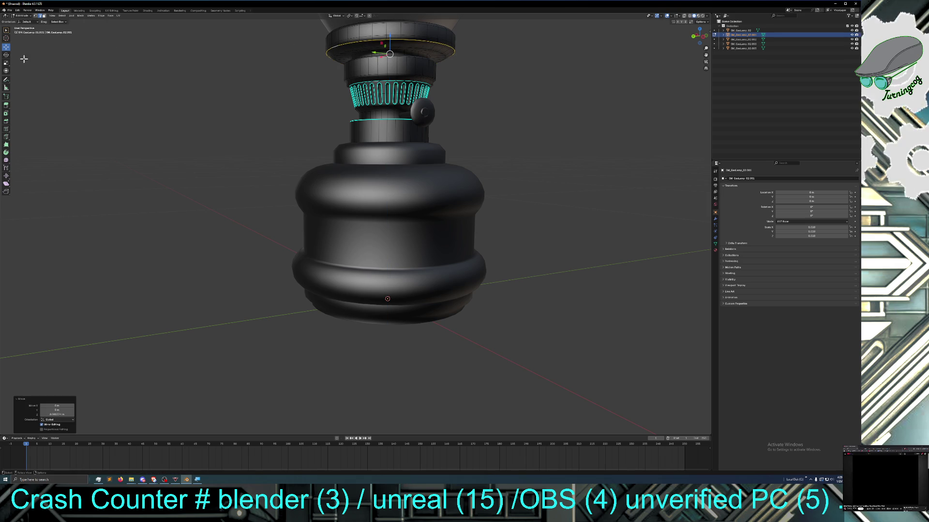
Rotate the slotted burner gallery about its vertical axis with the Rotate gizmo
click(6, 70)
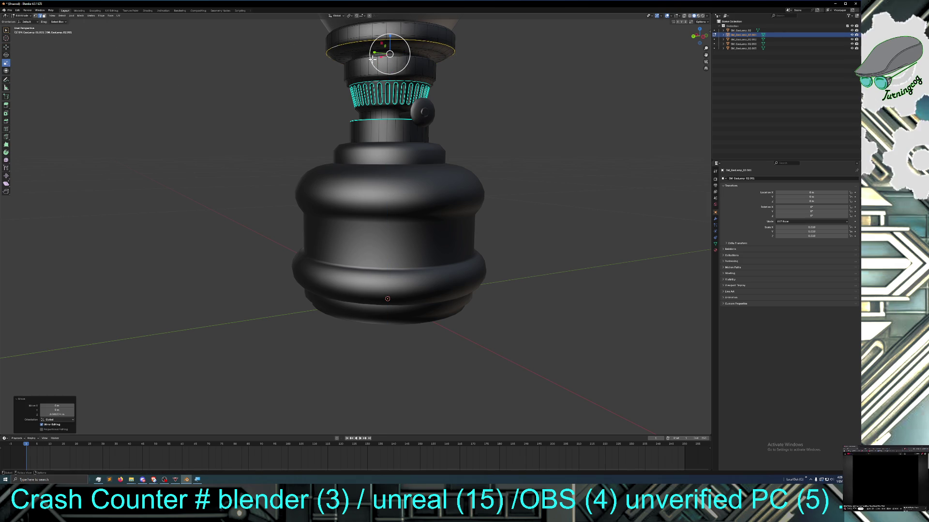
drag(371, 58, 386, 66)
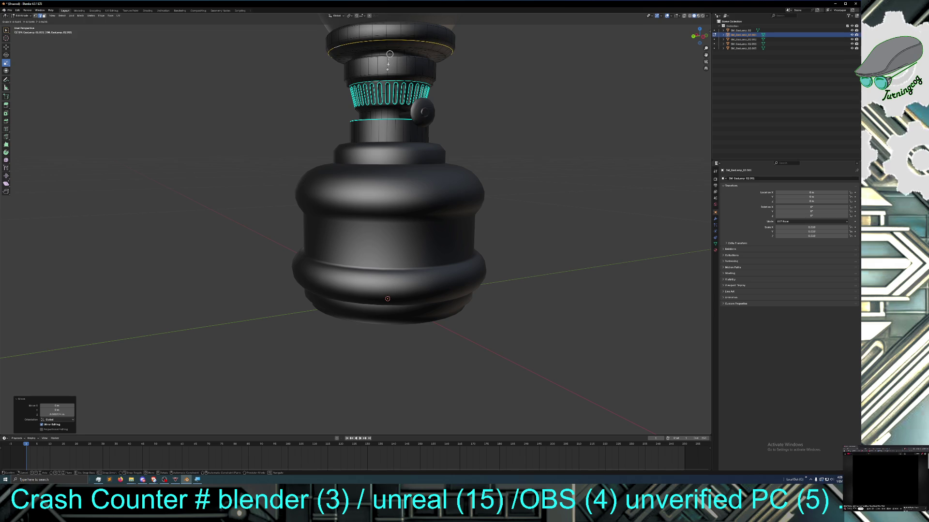
middle_drag(476, 81, 485, 86)
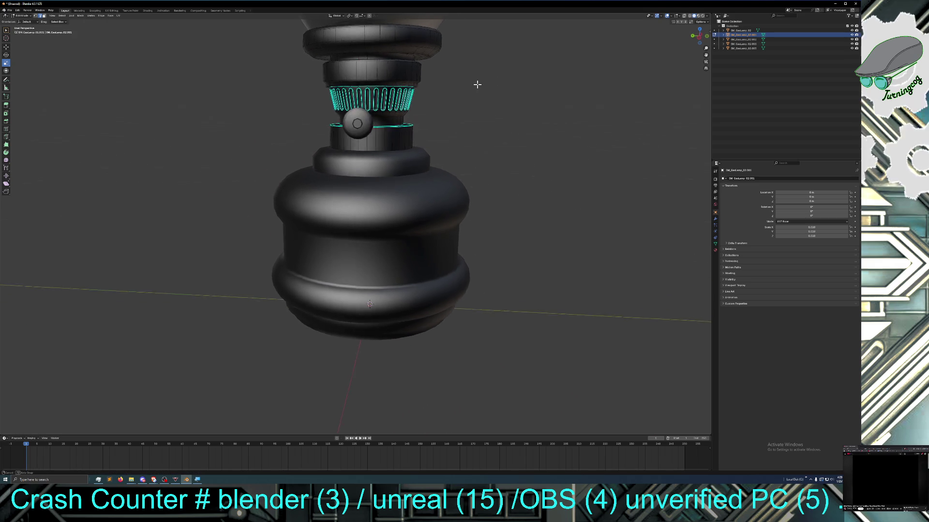
scroll(480, 88, down, 2)
scroll(480, 87, down, 2)
scroll(481, 120, down, 2)
Inspect the whole lamp from several angles, then return to the Select Box tool
mouse_move(480, 120)
middle_down()
mouse_move(483, 144)
mouse_move(444, 138)
middle_up()
scroll(484, 144, up, 2)
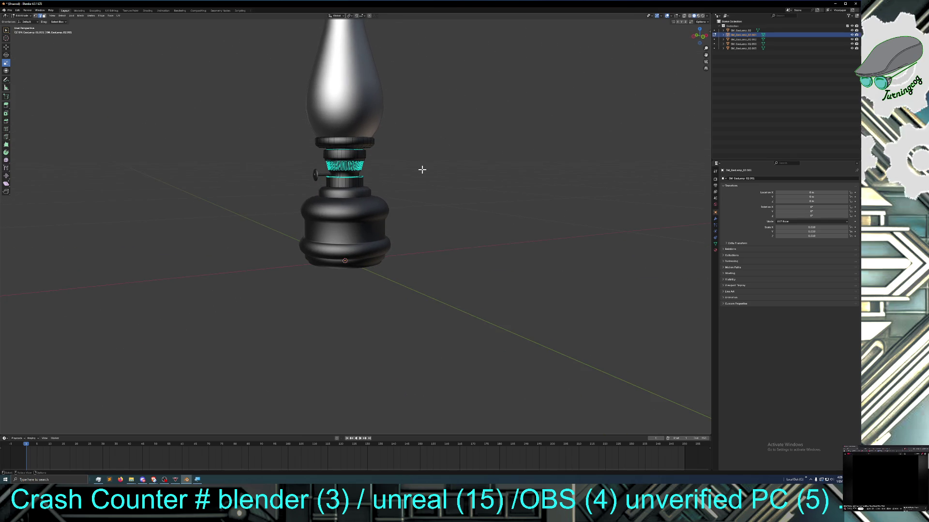
scroll(421, 170, up, 1)
scroll(421, 170, up, 1)
middle_drag(420, 171, 422, 172)
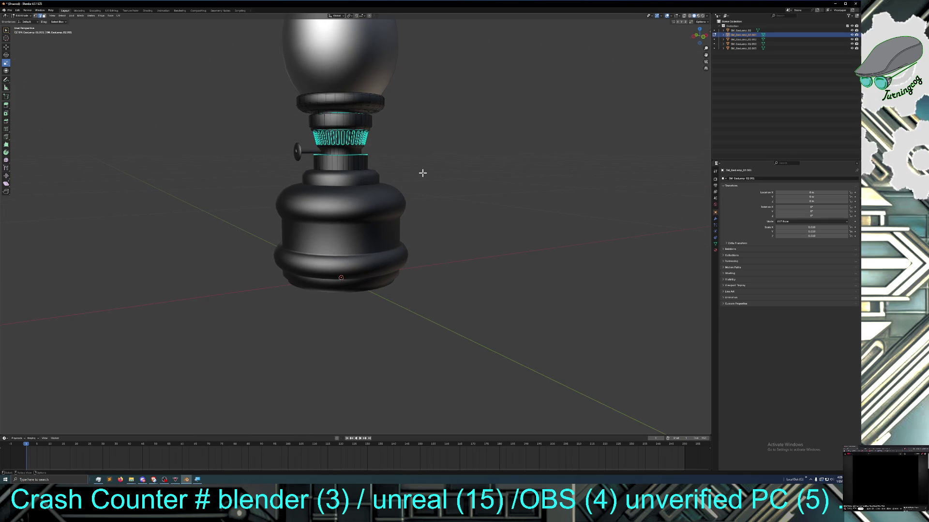
middle_drag(423, 173, 424, 175)
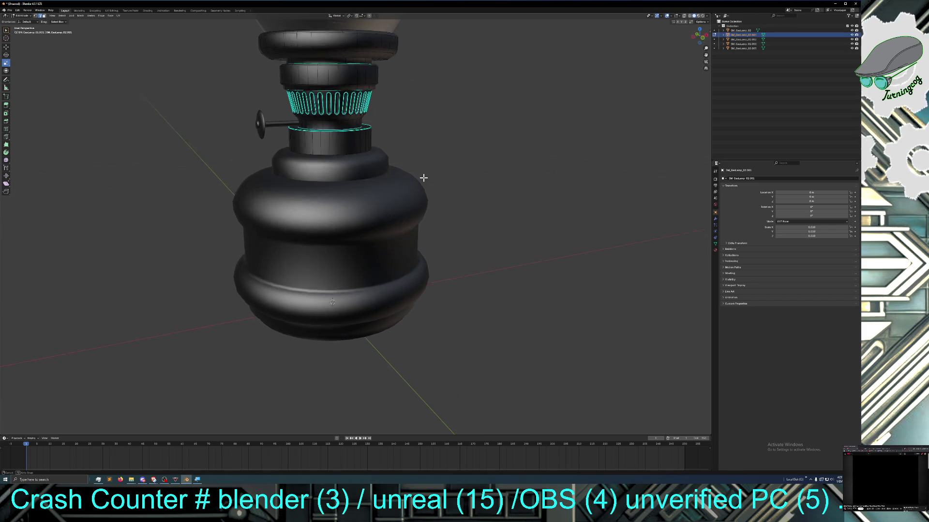
middle_drag(414, 130, 407, 133)
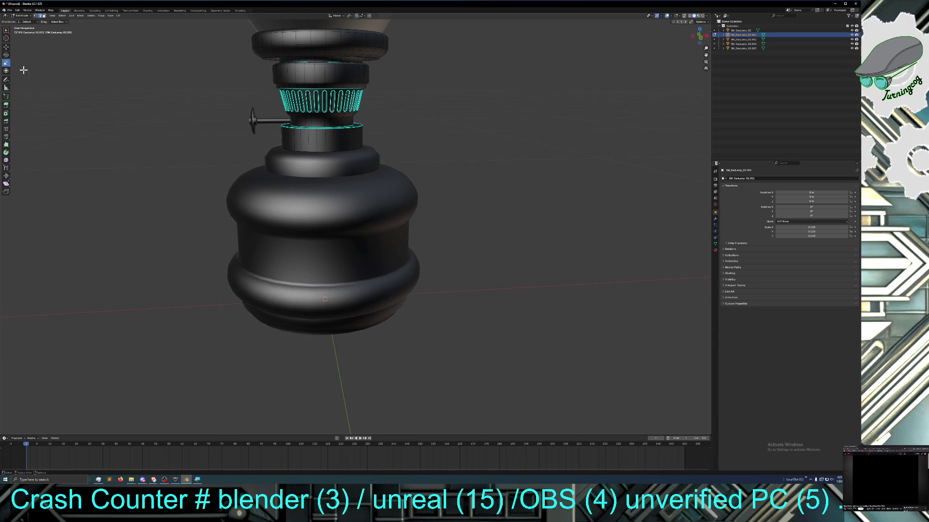
click(7, 47)
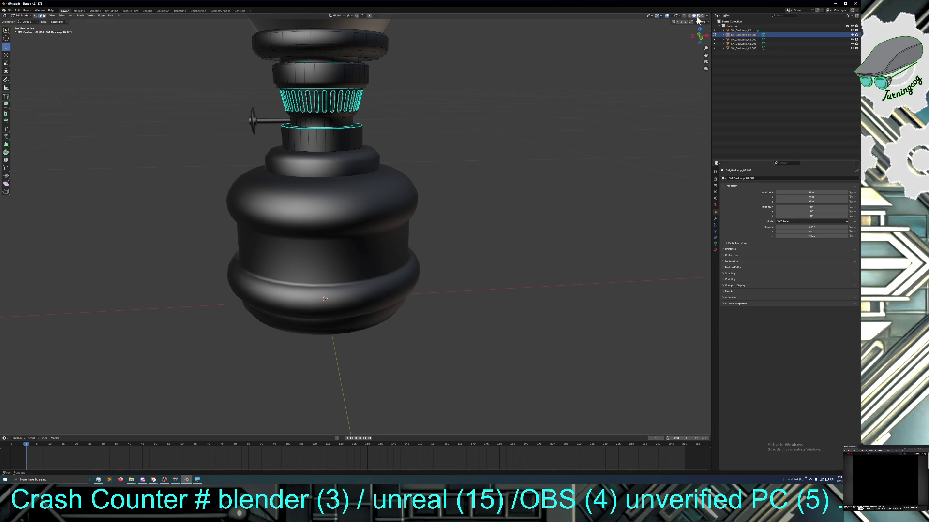
Compare the lamp in Wireframe, Solid and Material Preview shading, ending on Solid
click(669, 16)
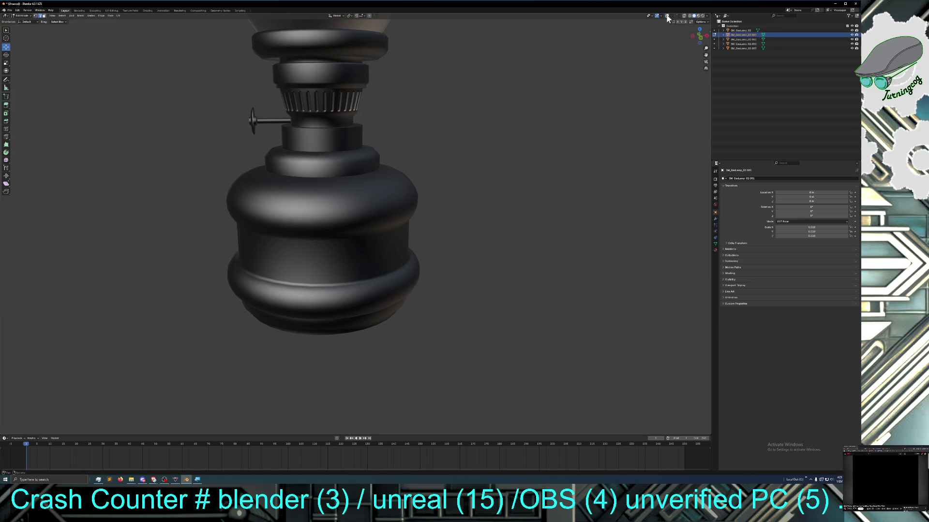
click(697, 16)
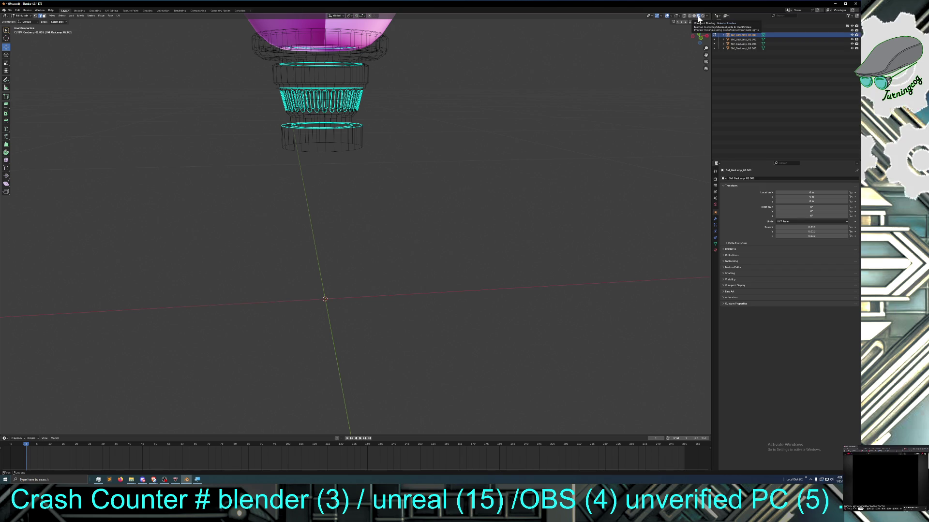
click(694, 16)
click(693, 18)
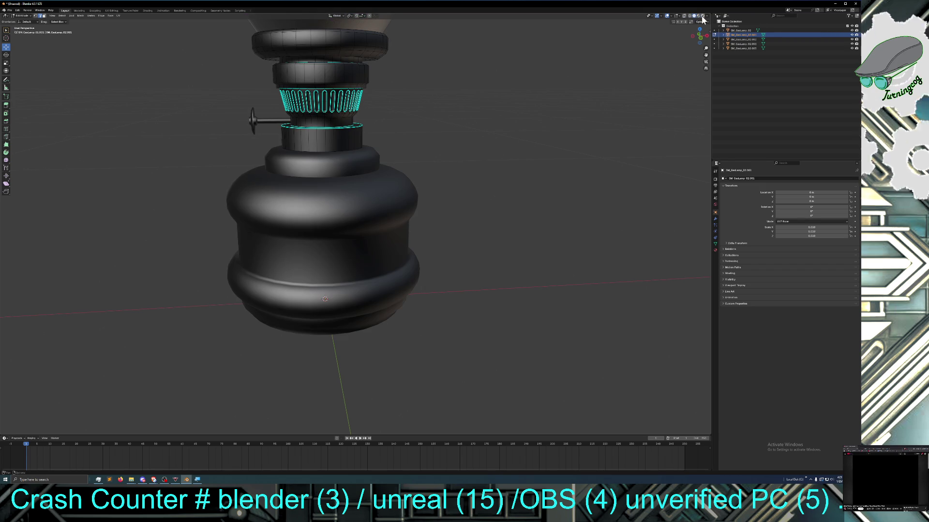
click(702, 19)
click(700, 19)
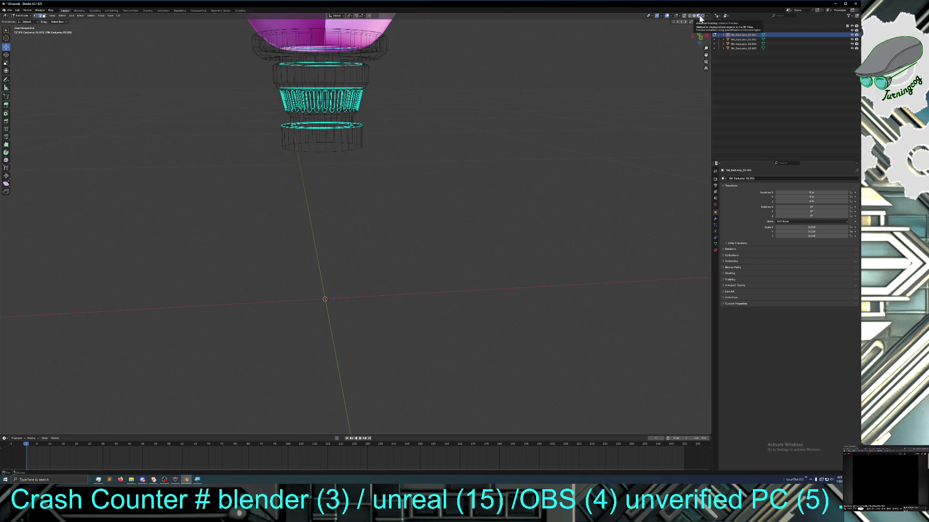
click(689, 18)
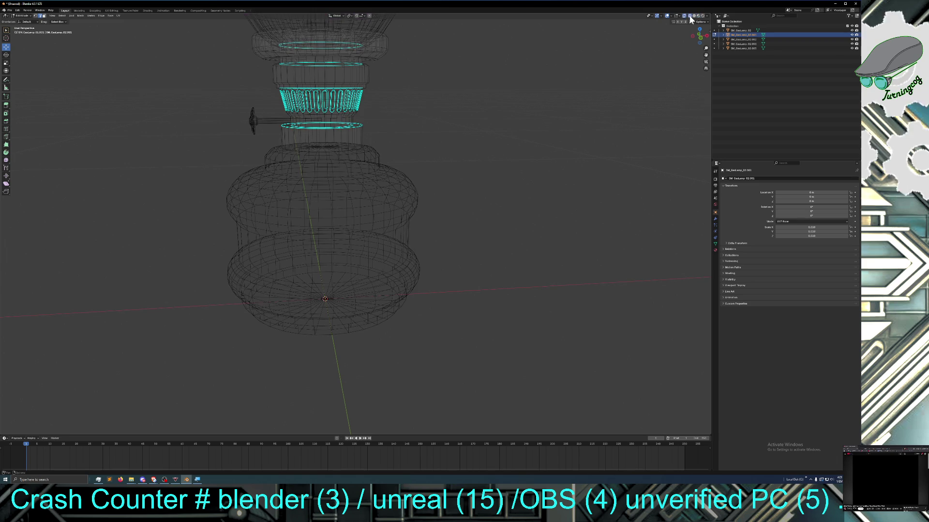
click(689, 19)
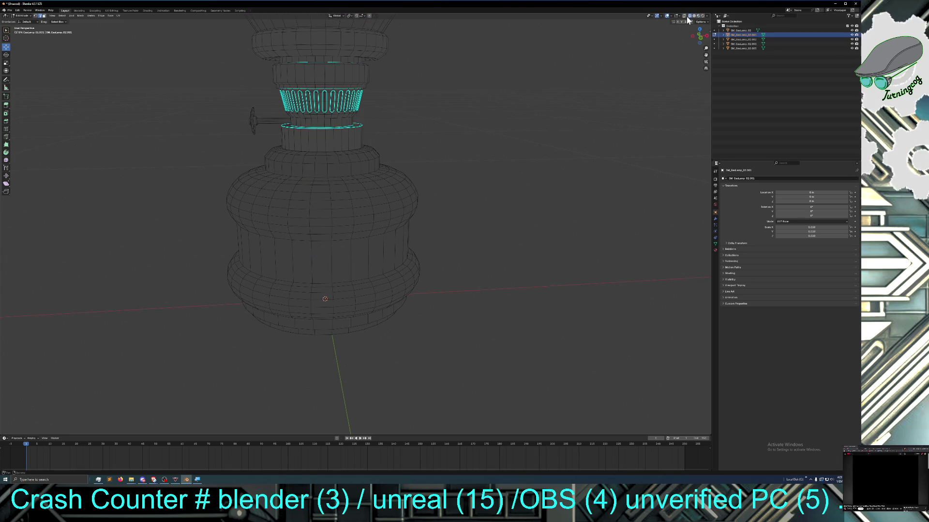
click(695, 20)
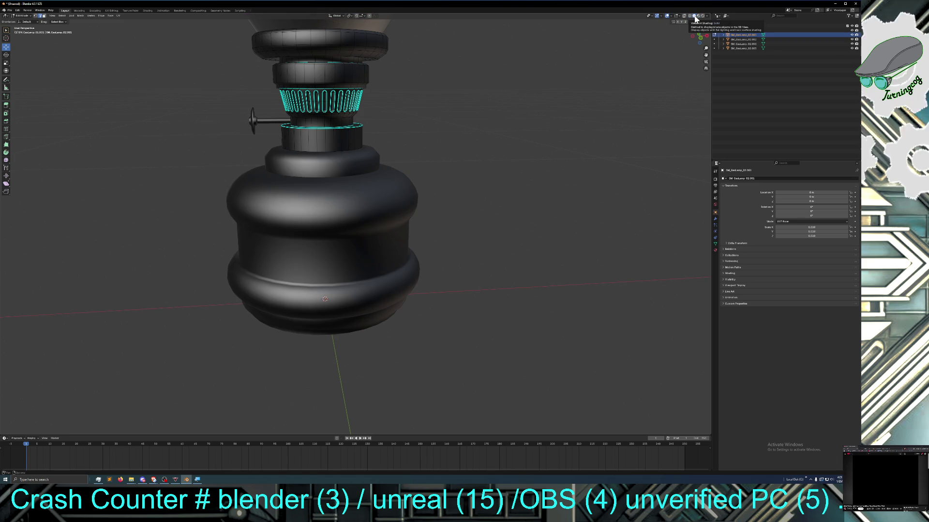
click(700, 16)
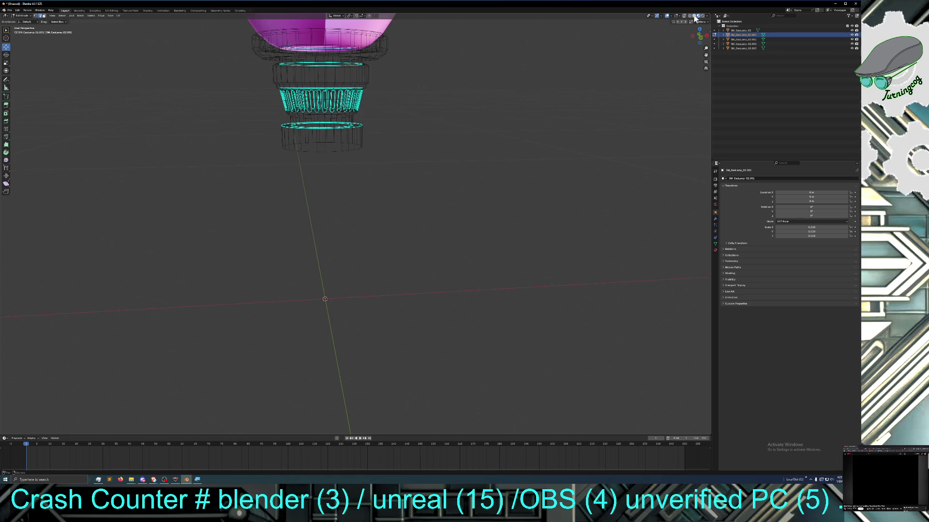
click(695, 20)
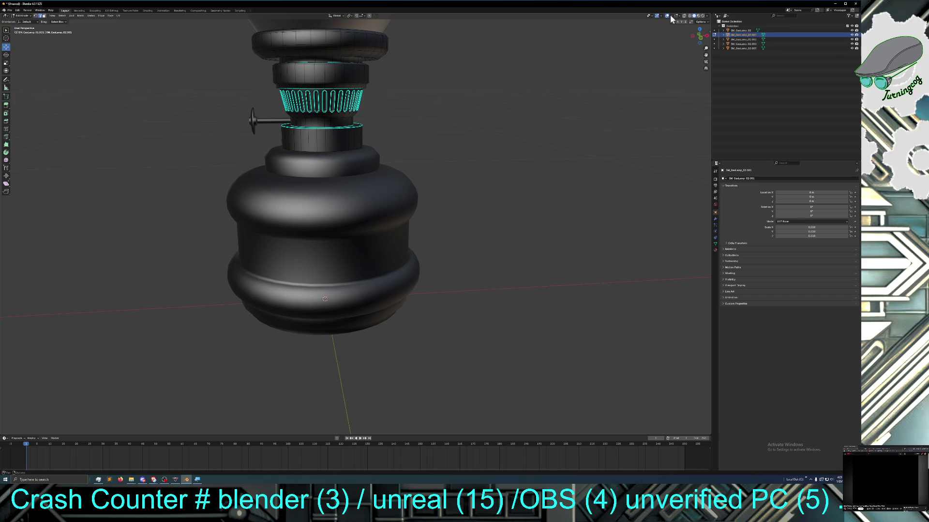
Toggle the viewport overlays off and on, then set the shading's lighting to Flat
click(672, 17)
click(668, 17)
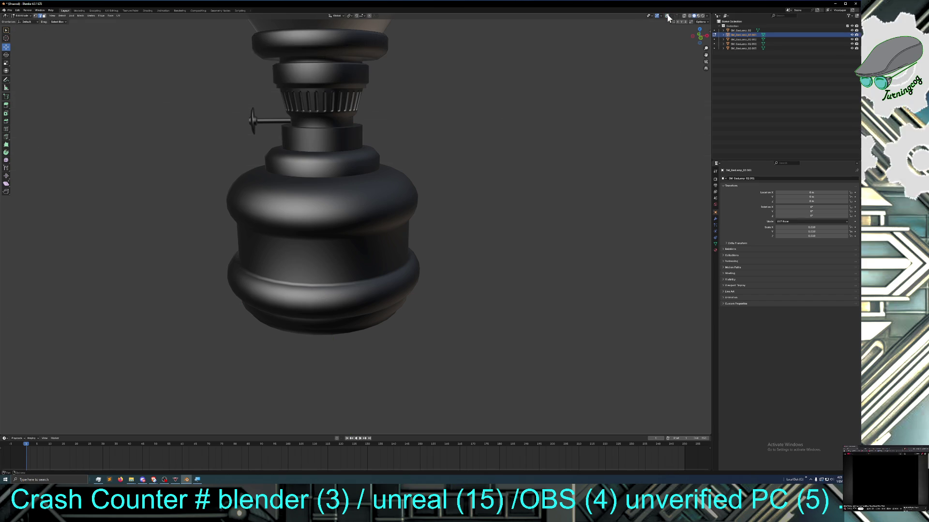
click(669, 17)
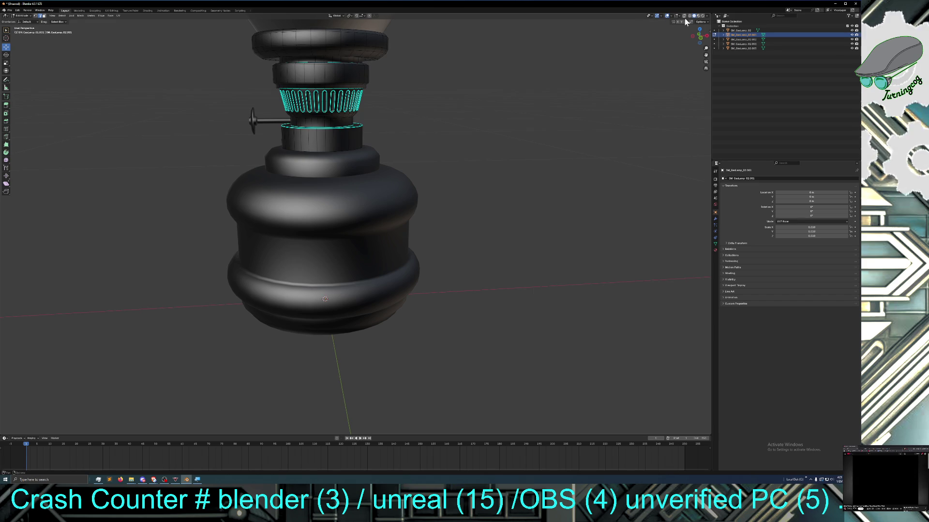
click(707, 17)
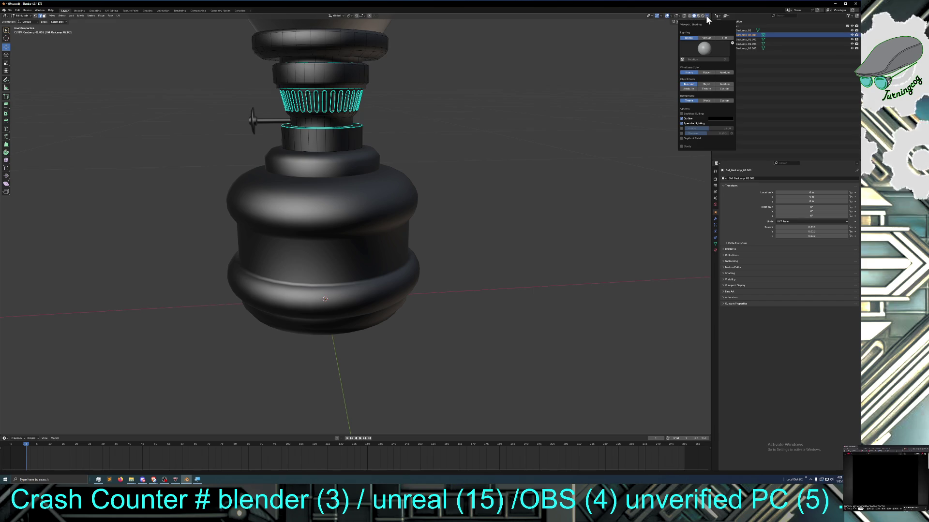
click(705, 38)
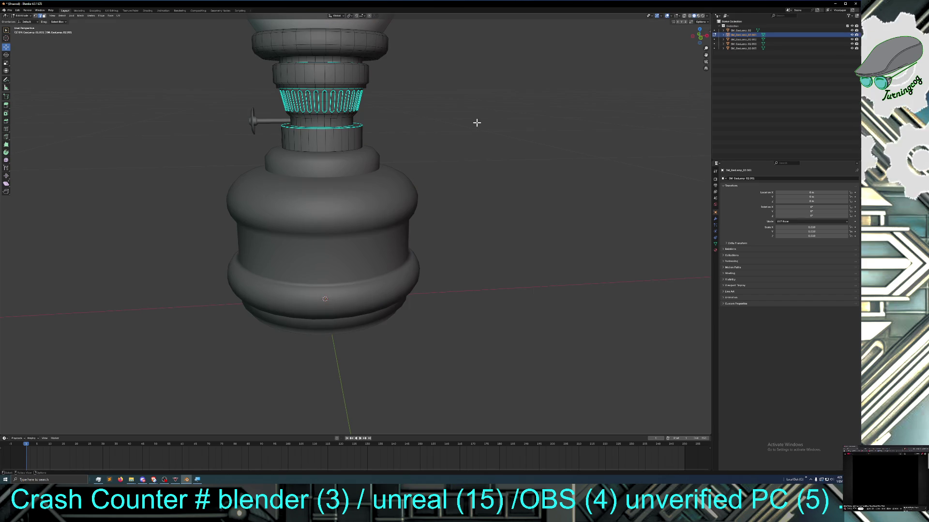
scroll(476, 123, up, 1)
scroll(476, 124, up, 1)
scroll(477, 123, down, 1)
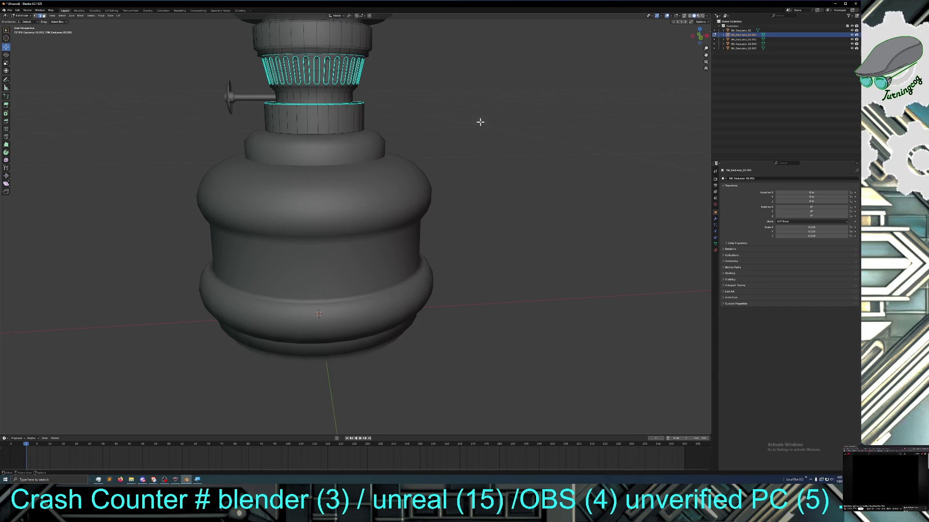
shift+middle_drag(477, 124, 508, 145)
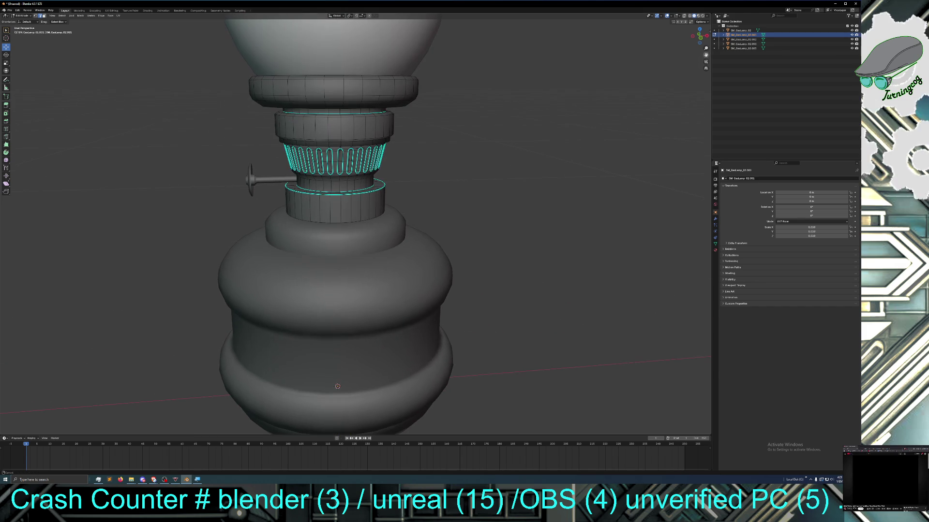
scroll(537, 161, up, 2)
scroll(537, 162, up, 1)
scroll(518, 144, up, 1)
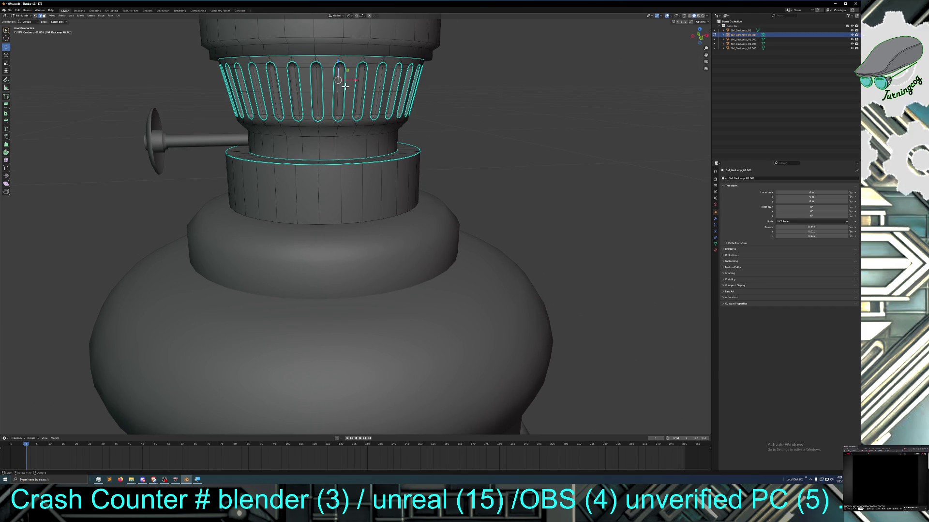
scroll(348, 99, down, 1)
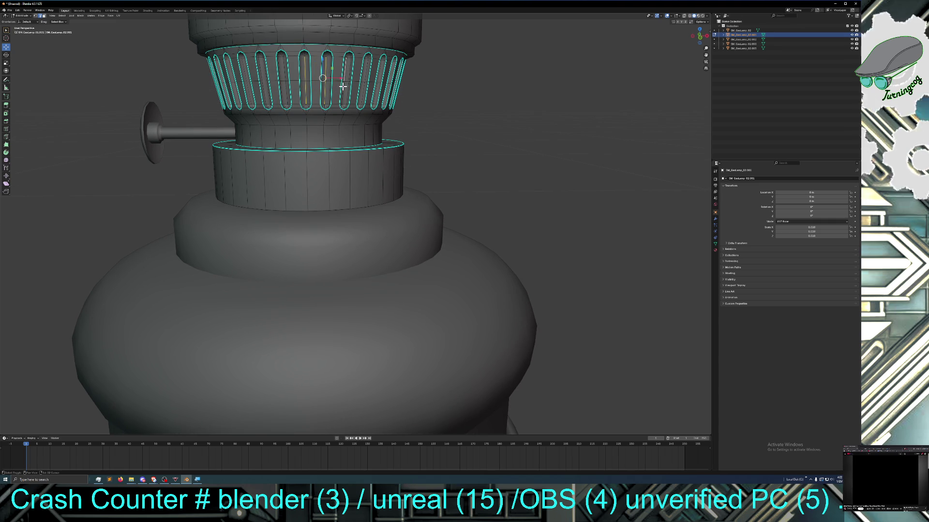
middle_drag(342, 87, 330, 73)
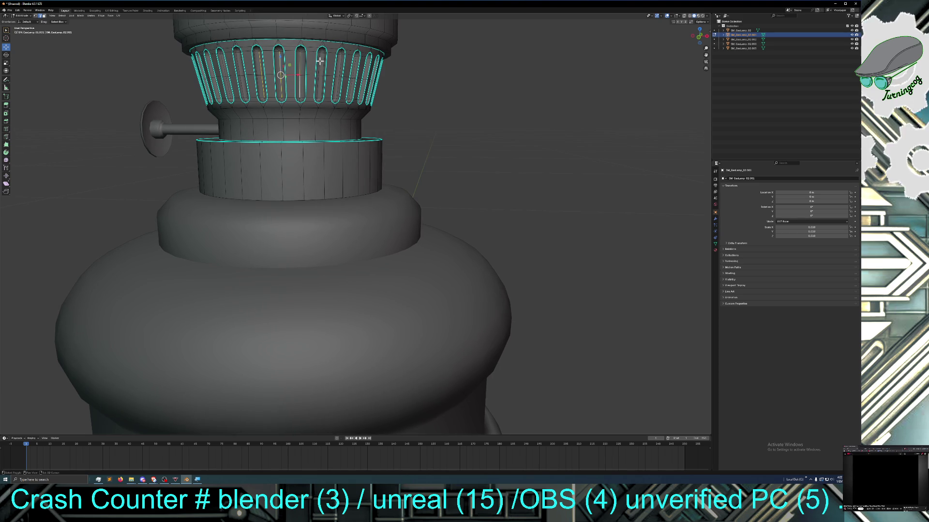
middle_drag(317, 87, 316, 85)
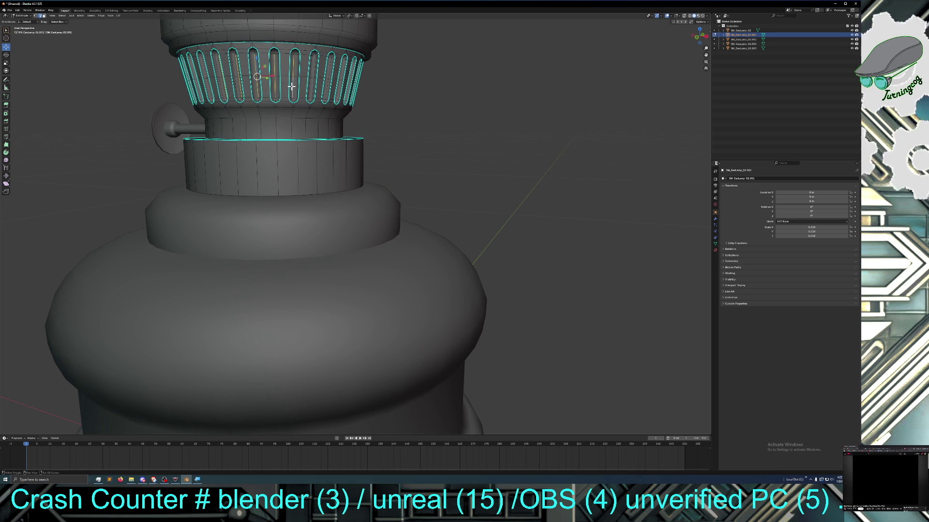
middle_drag(310, 63, 275, 86)
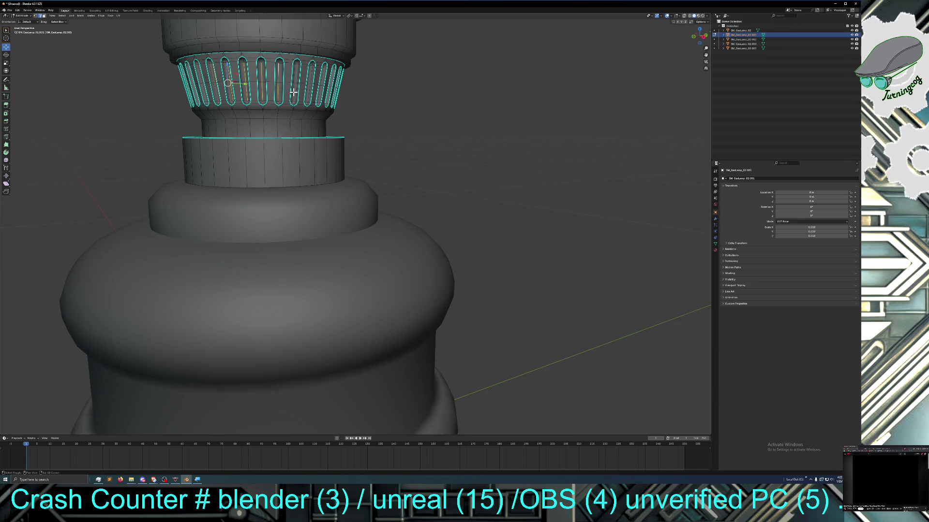
middle_drag(294, 93, 287, 92)
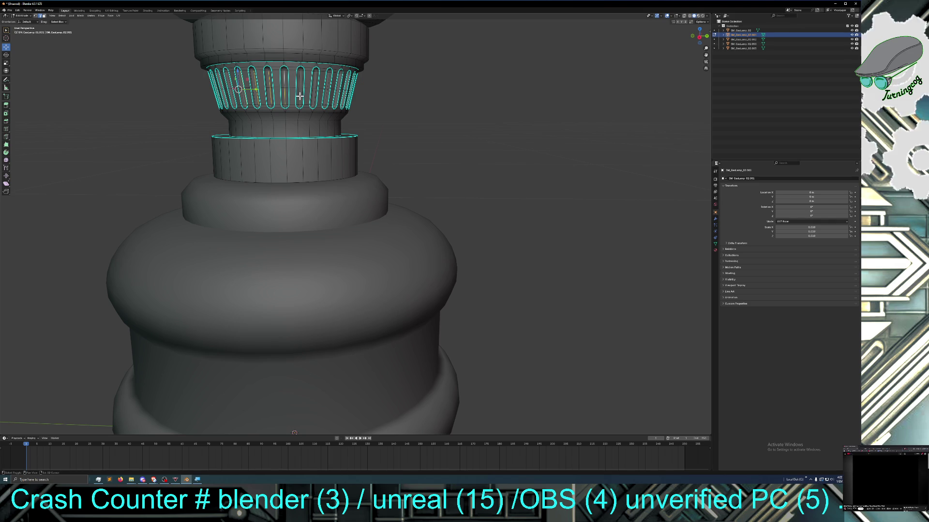
mouse_move(313, 98)
middle_down()
mouse_move(313, 86)
mouse_move(326, 91)
middle_up()
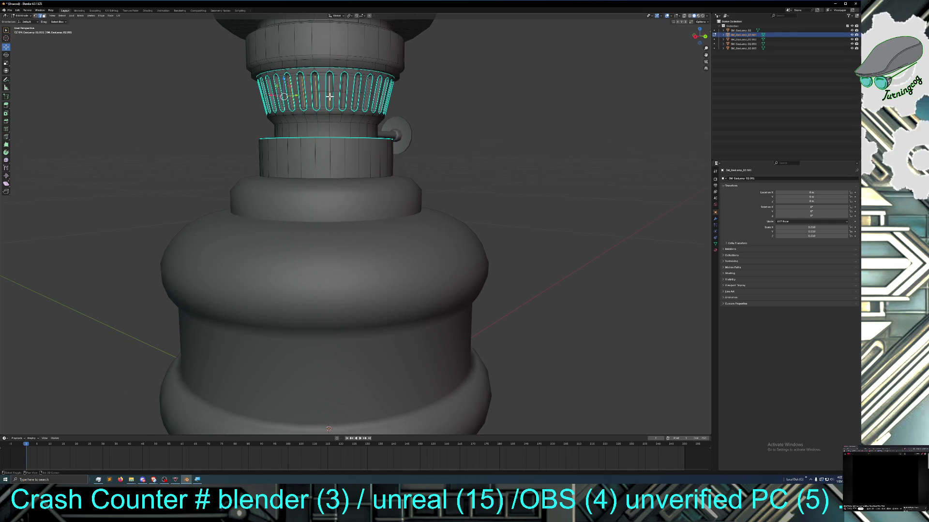
middle_drag(326, 88, 347, 99)
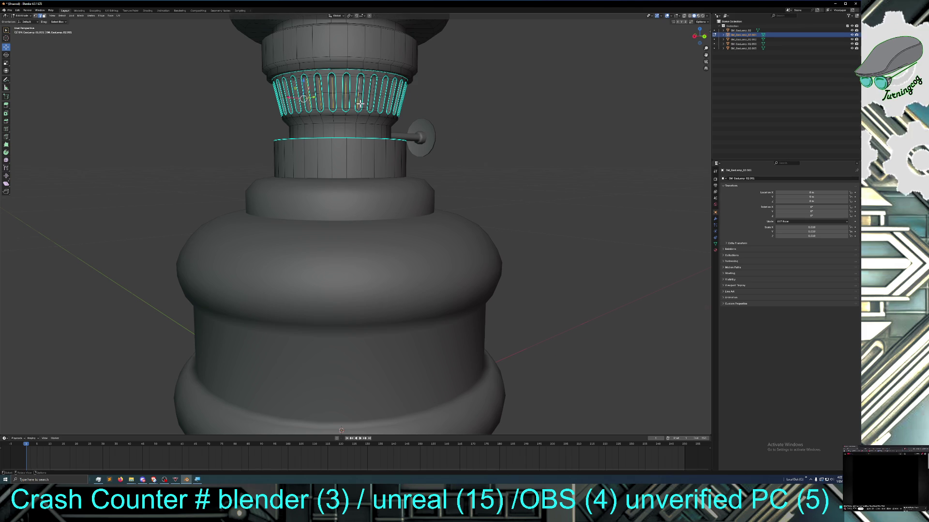
middle_drag(357, 87, 382, 92)
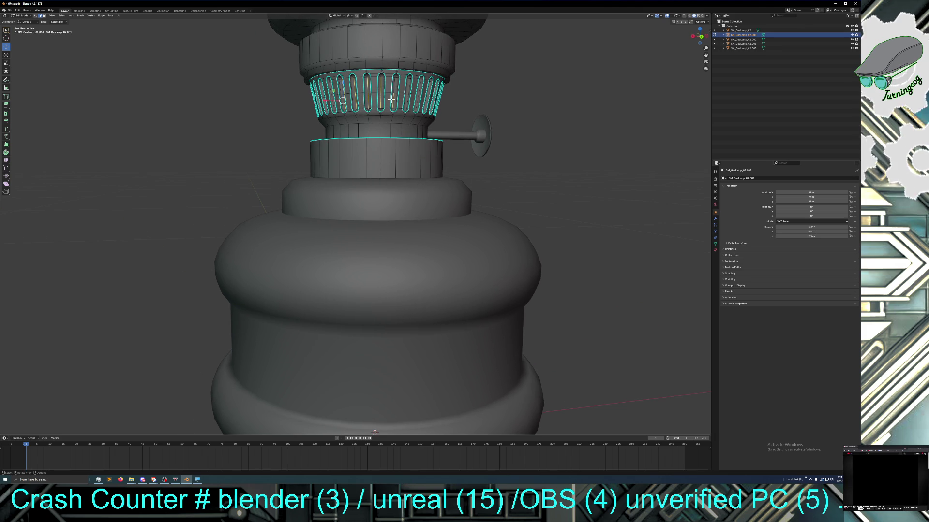
shift+middle_drag(390, 99, 384, 98)
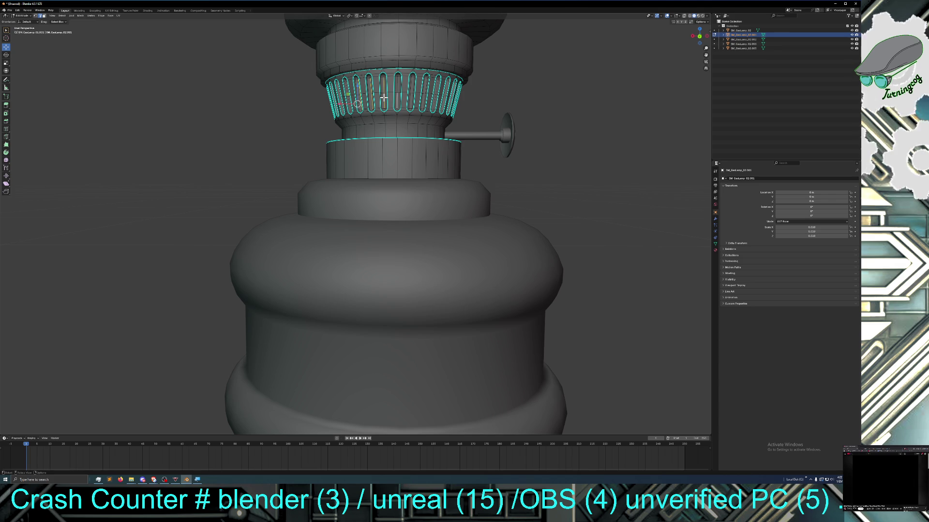
scroll(395, 102, up, 1)
scroll(394, 102, up, 1)
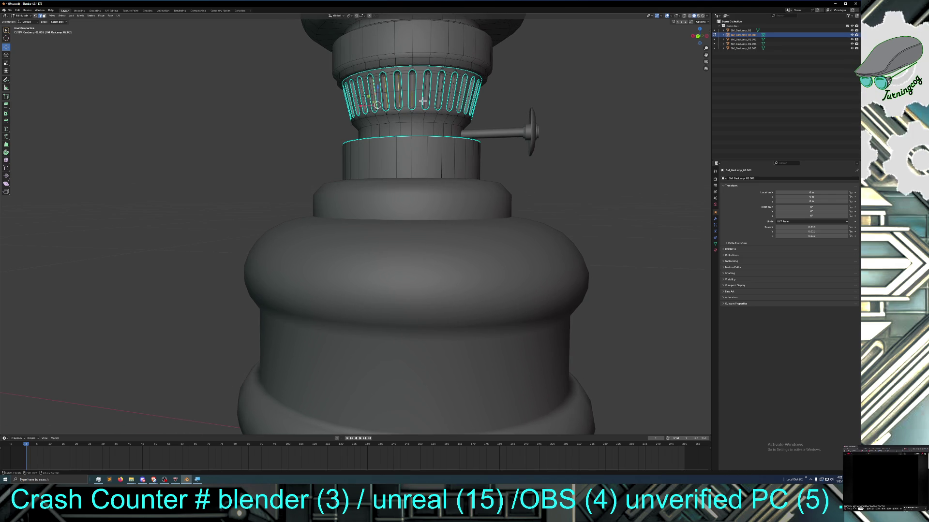
middle_drag(424, 85, 431, 80)
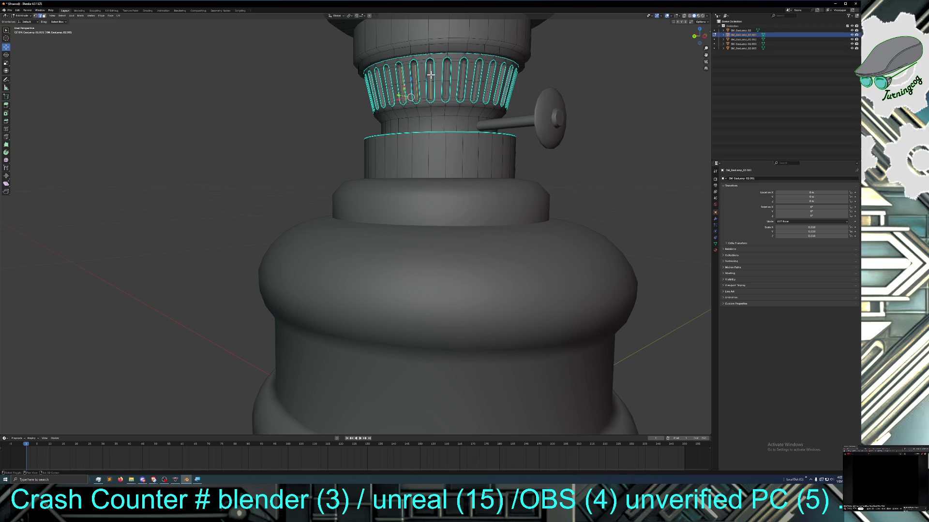
middle_drag(451, 87, 453, 85)
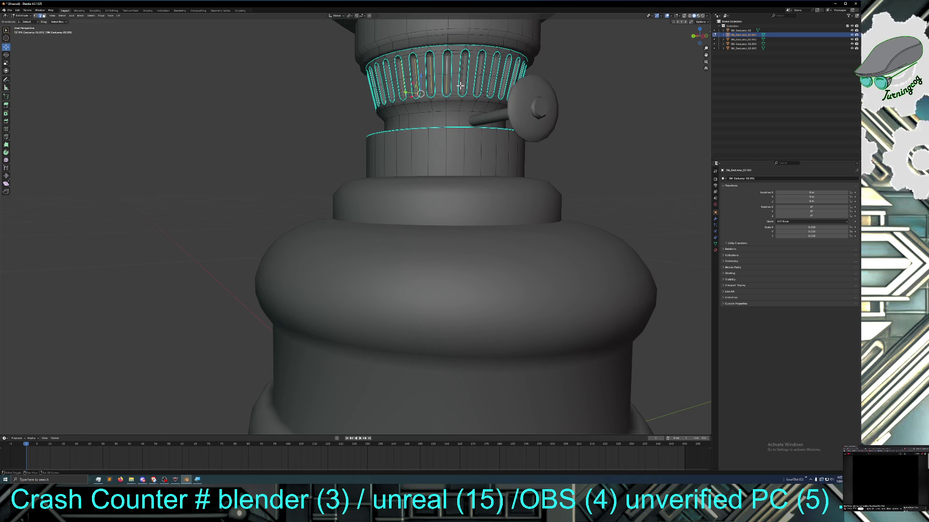
middle_drag(461, 87, 433, 97)
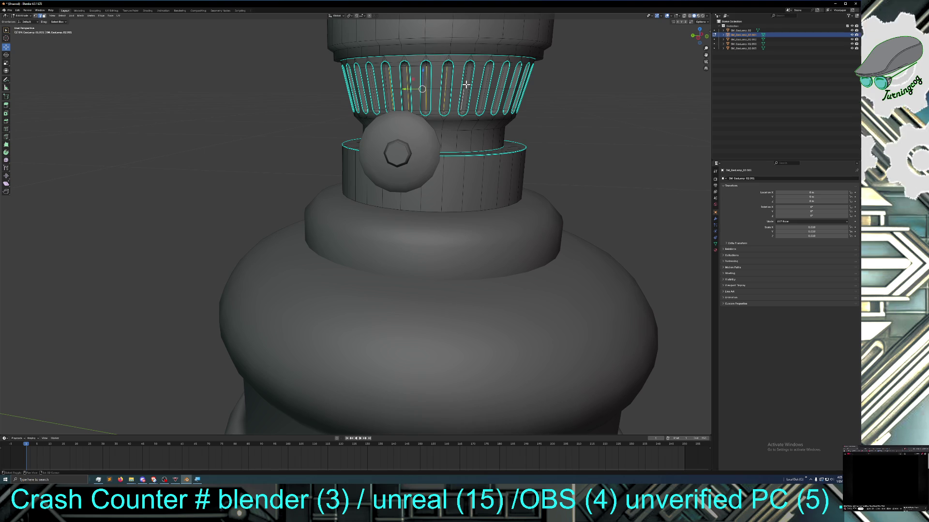
middle_drag(464, 100, 406, 107)
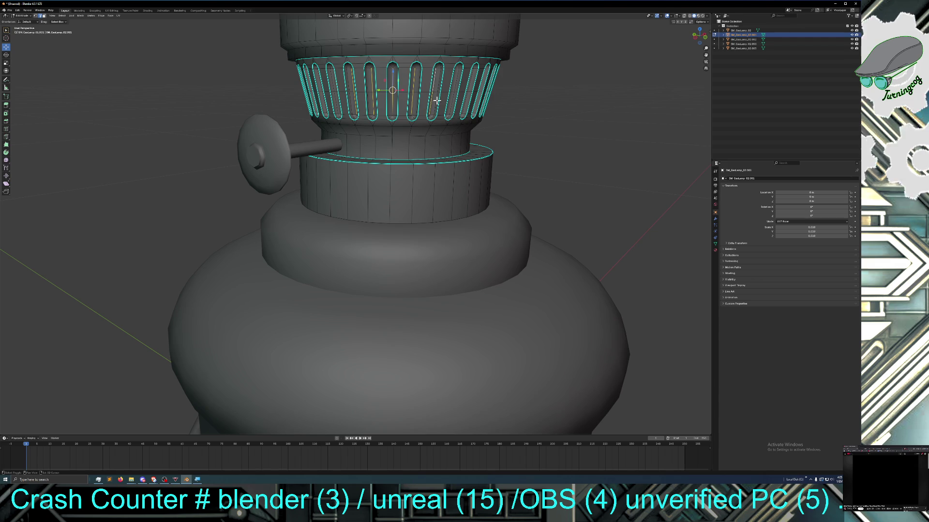
middle_drag(435, 106, 421, 107)
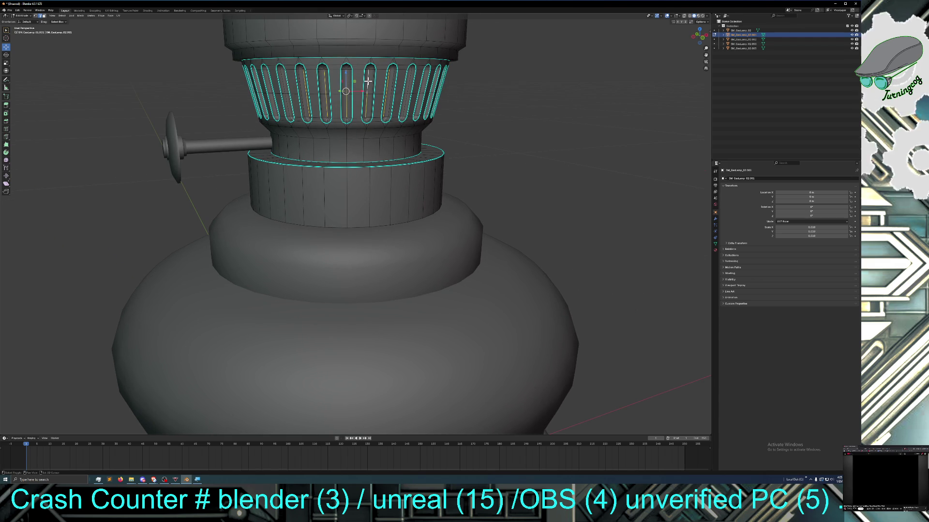
middle_drag(377, 115, 366, 113)
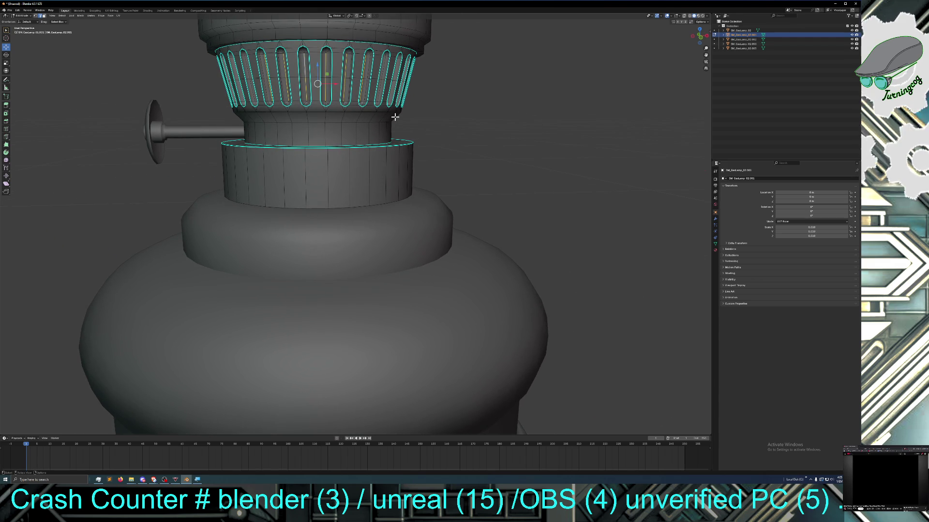
Delete the faces inside the burner gallery's slots so they become open cut-throughs
key(a)
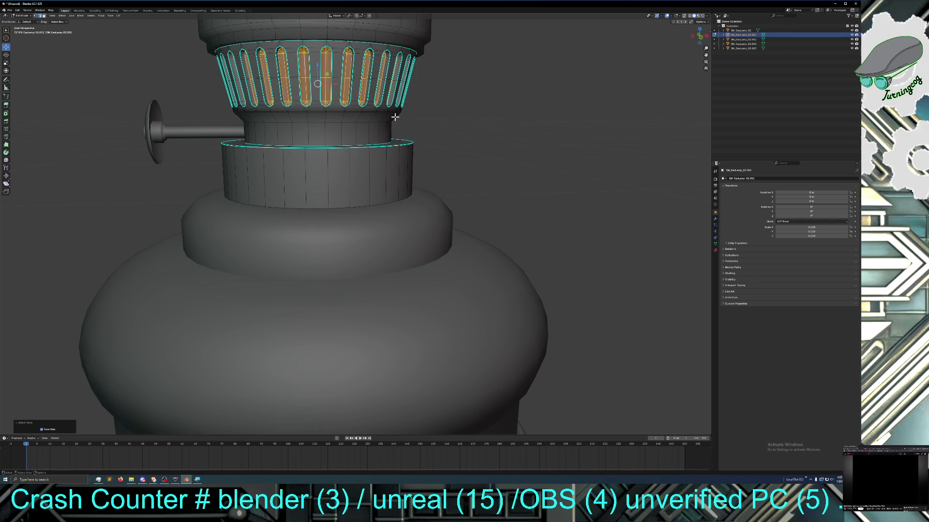
key(x)
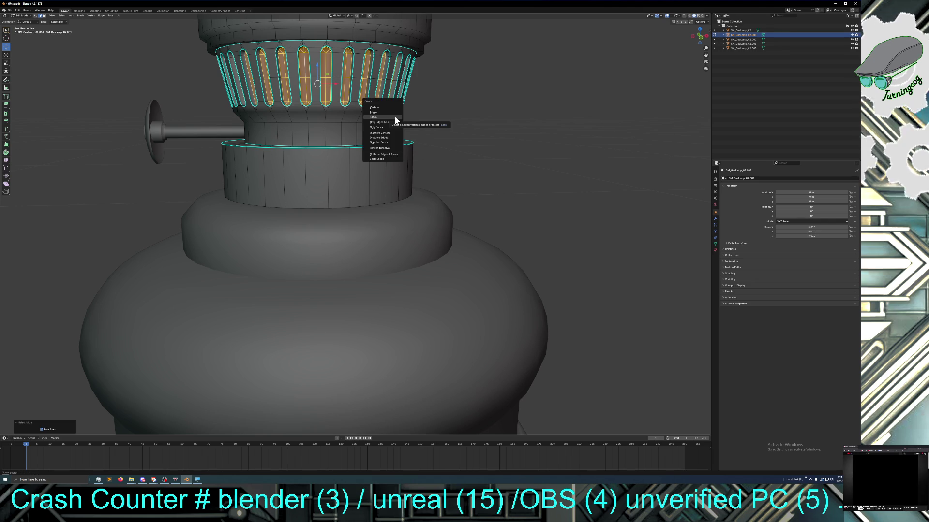
click(396, 120)
mouse_move(443, 123)
middle_down()
mouse_move(511, 133)
mouse_move(502, 139)
middle_up()
scroll(459, 127, down, 2)
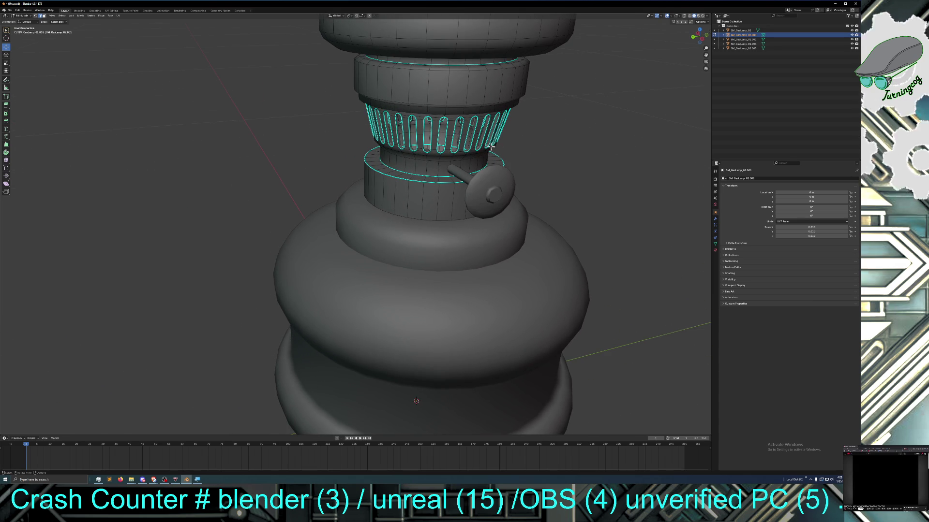
click(24, 15)
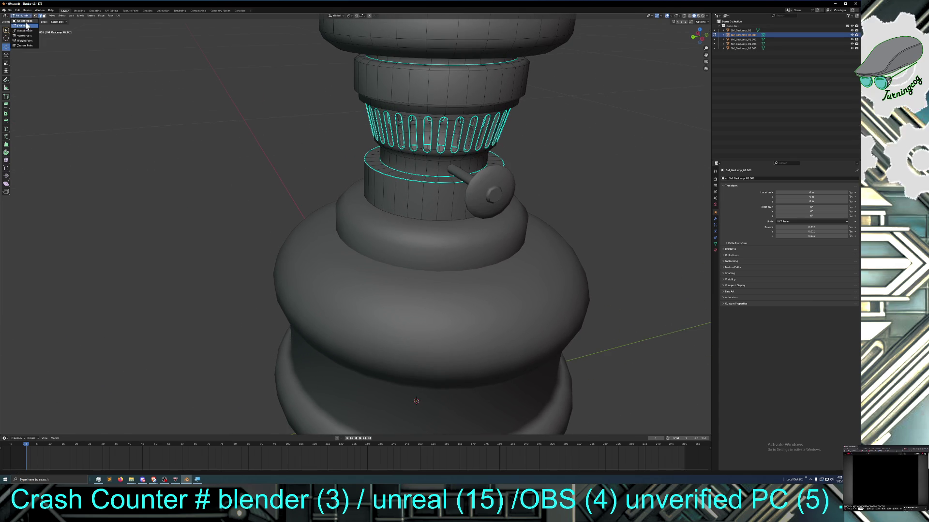
Back in Object Mode, raise the side knob along Z to a new height
click(26, 29)
click(480, 182)
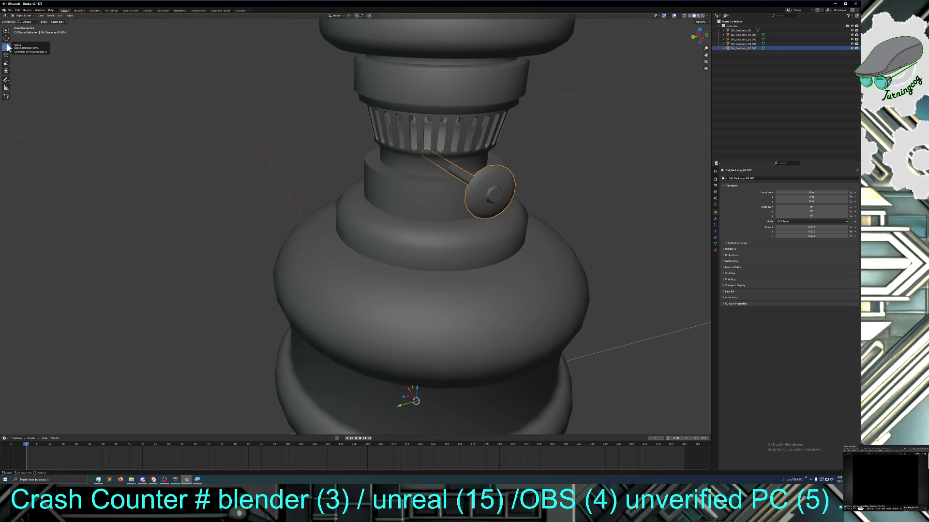
scroll(383, 131, down, 4)
scroll(403, 178, up, 3)
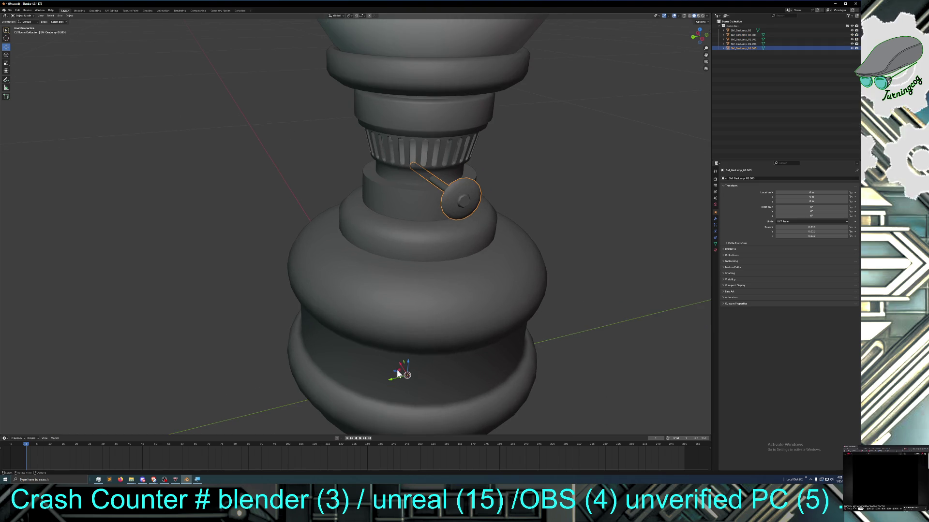
key(g)
key(z)
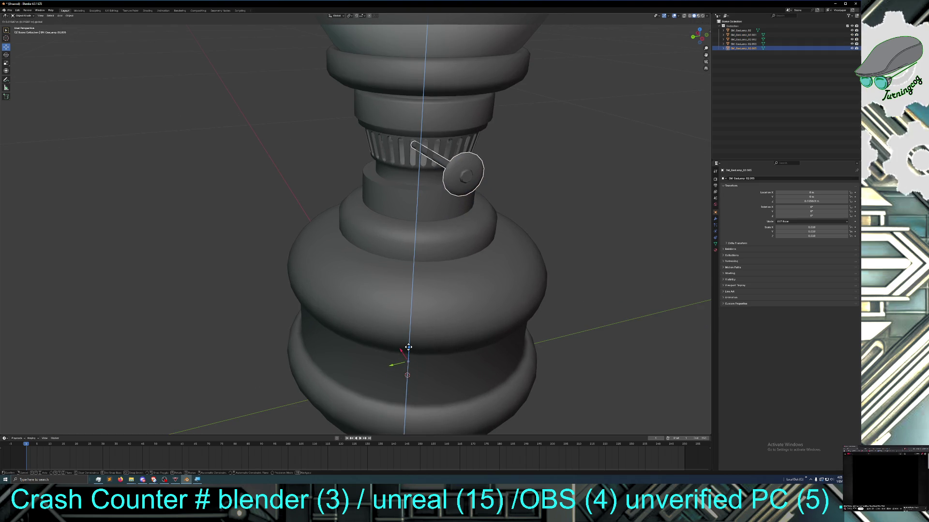
click(408, 345)
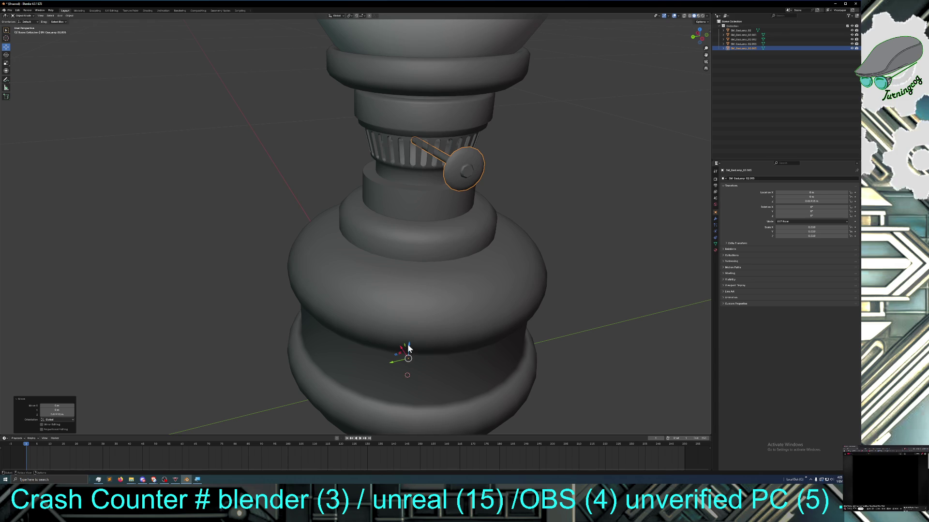
drag(408, 348, 406, 348)
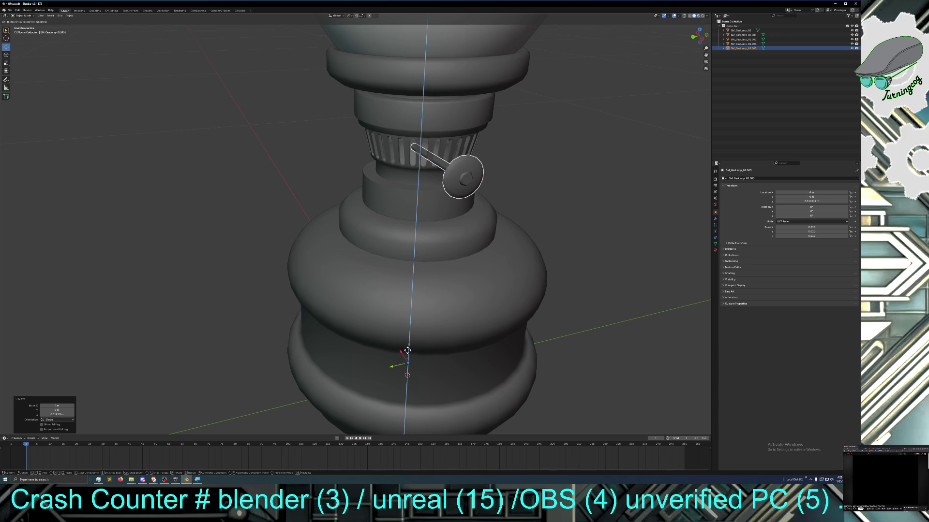
mouse_move(406, 348)
middle_down()
mouse_move(367, 338)
mouse_move(383, 330)
mouse_move(407, 346)
mouse_move(417, 338)
mouse_move(408, 348)
middle_up()
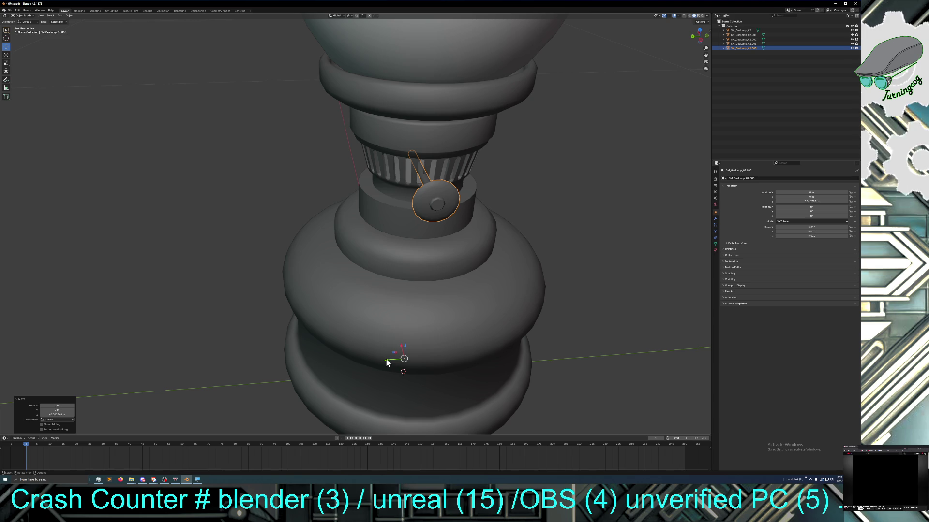
Fine-tune the knob's height along Z and shift it sideways along Y beside the gallery
key(g)
key(z)
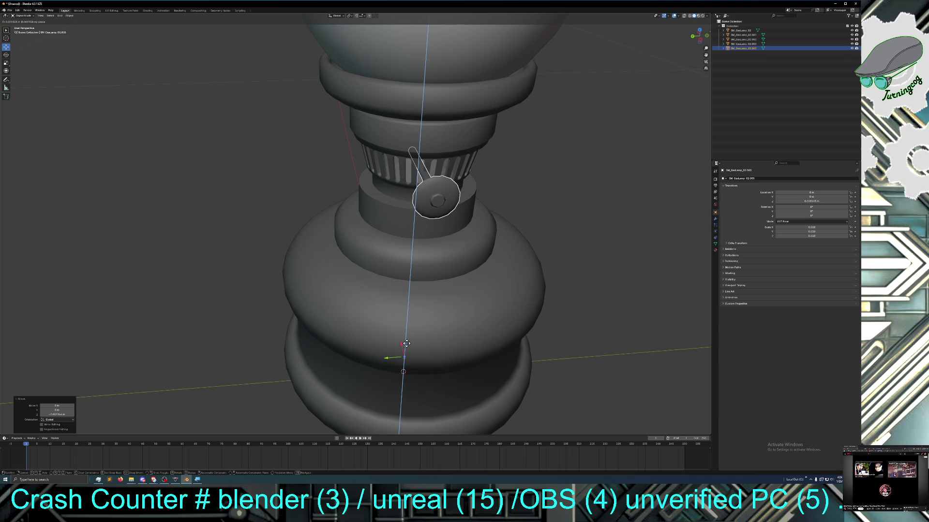
click(405, 350)
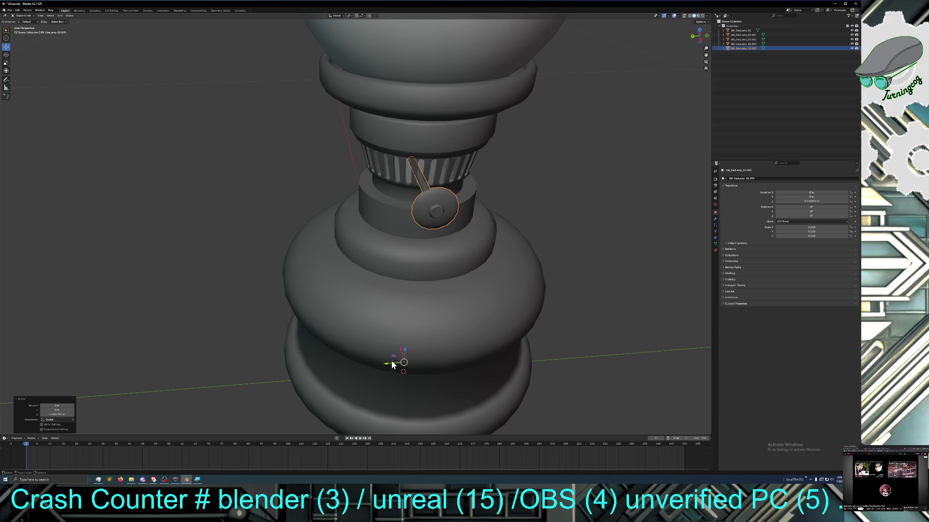
key(g)
key(y)
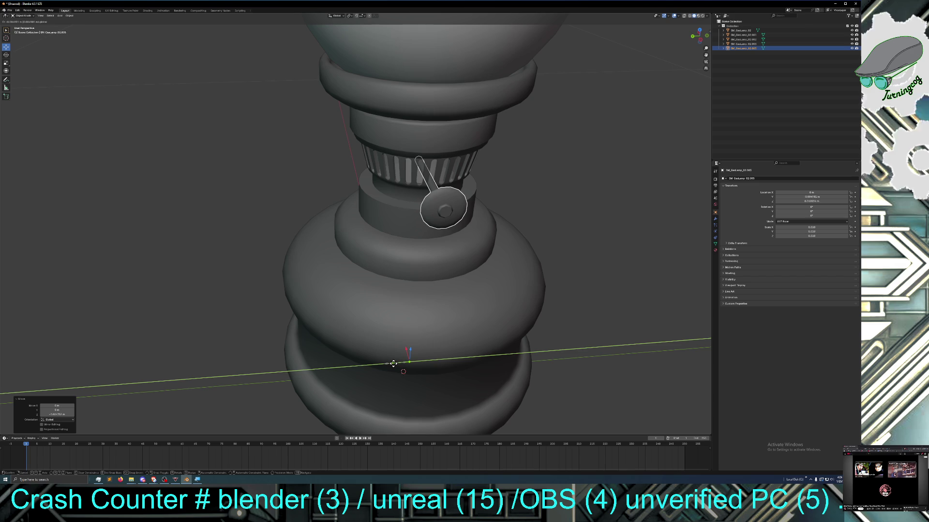
click(393, 364)
middle_drag(402, 363, 422, 349)
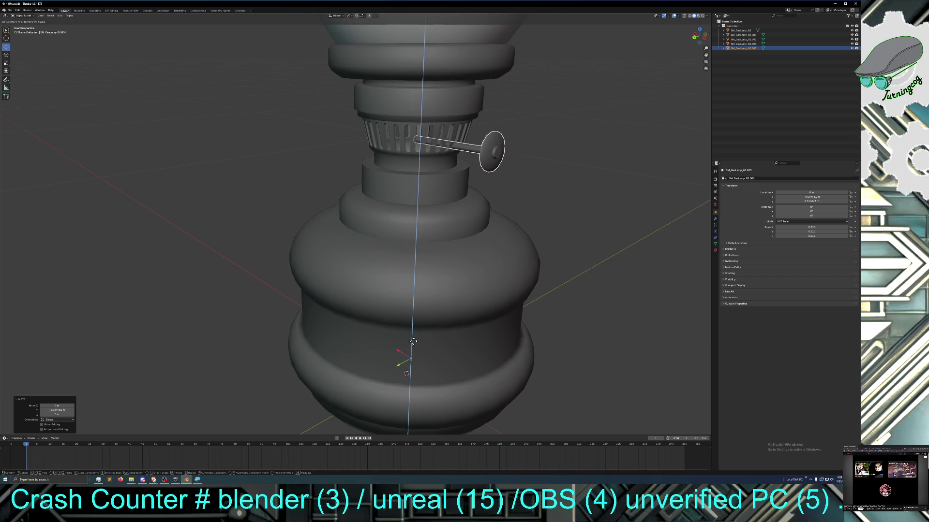
middle_drag(413, 342, 385, 353)
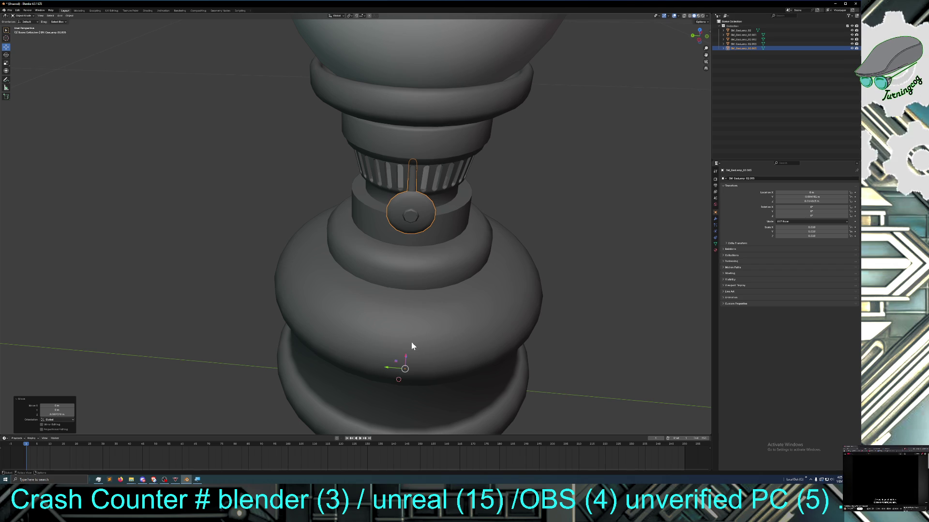
Hide the glass chimney in the Outliner and select the burner's upper bowl piece
middle_drag(412, 342, 435, 338)
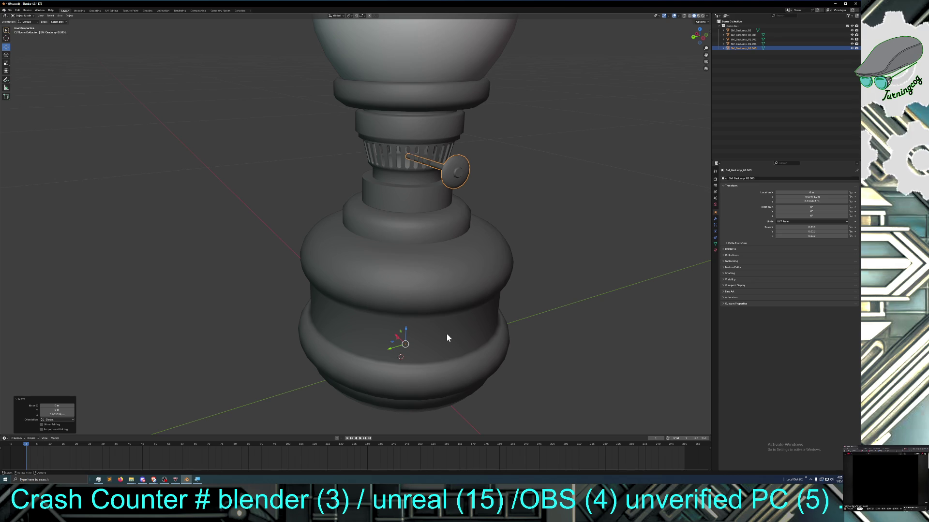
scroll(447, 321, down, 2)
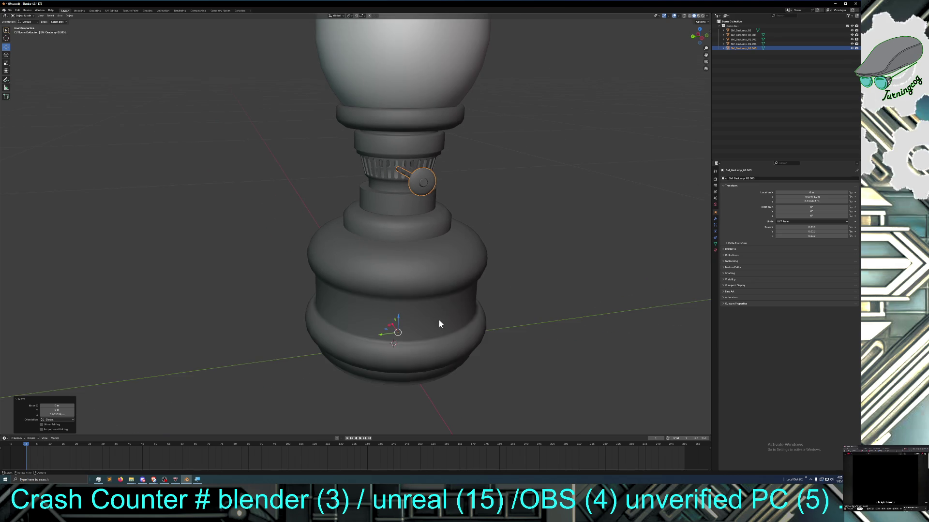
scroll(436, 299, down, 1)
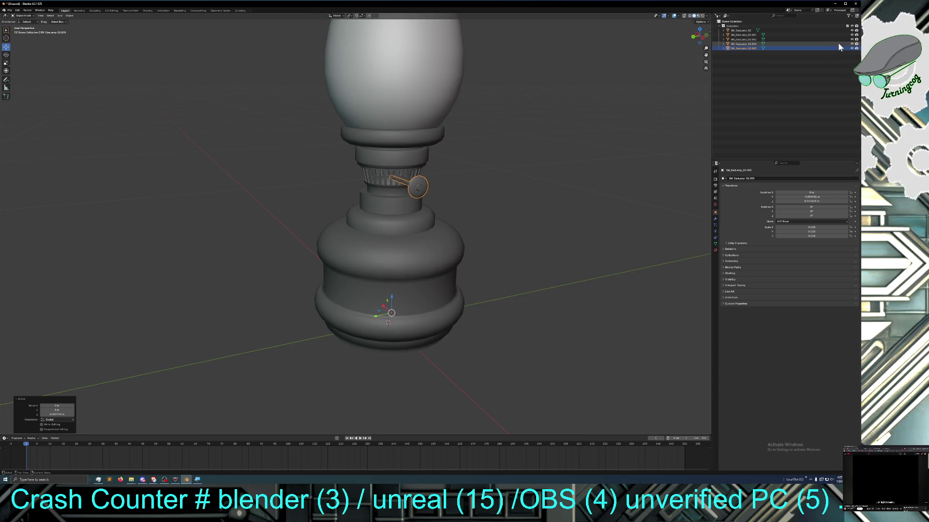
click(851, 33)
middle_drag(587, 149, 593, 167)
click(403, 153)
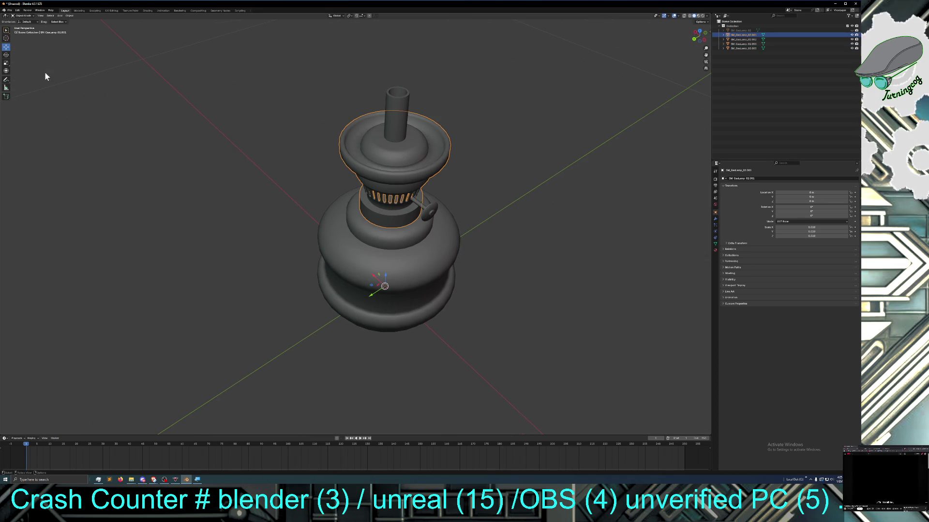
Enter Edit Mode on the burner and select the central edges and faces around the wick tube on its top disc
middle_drag(219, 112, 225, 117)
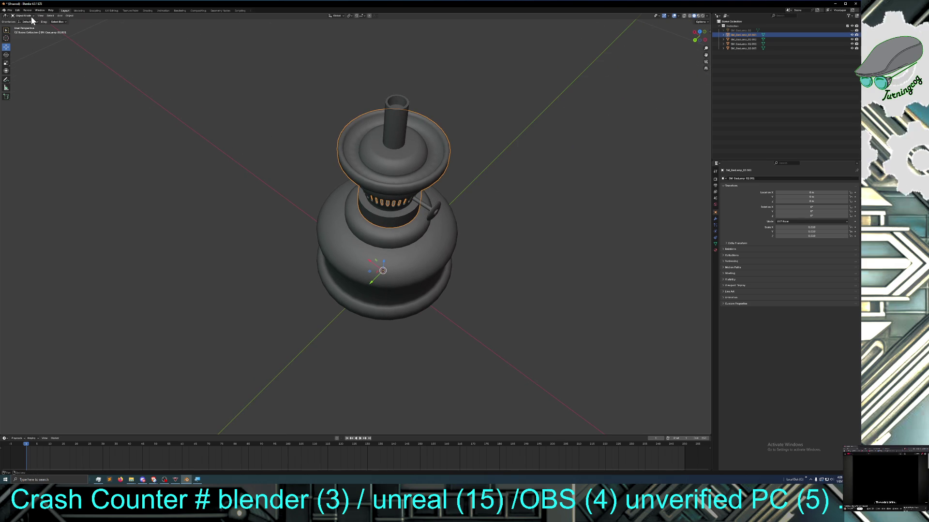
key(Tab)
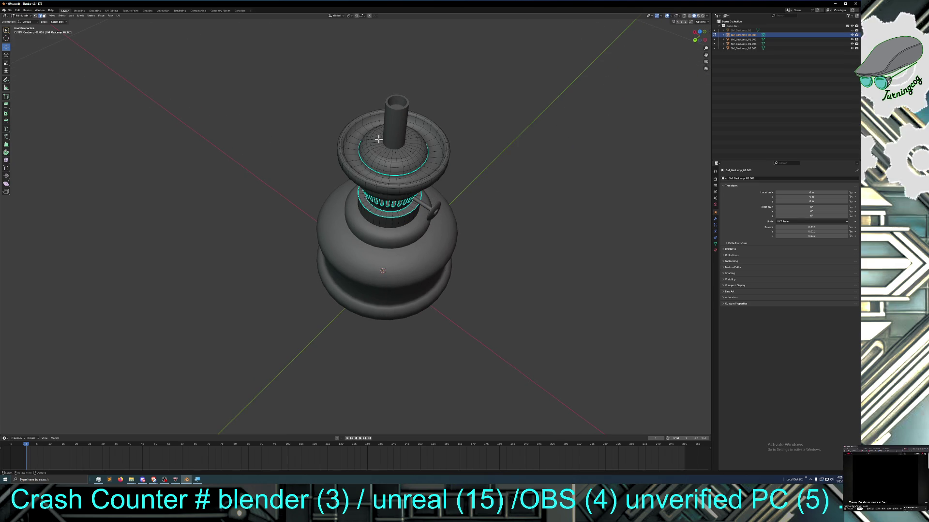
middle_drag(378, 139, 368, 160)
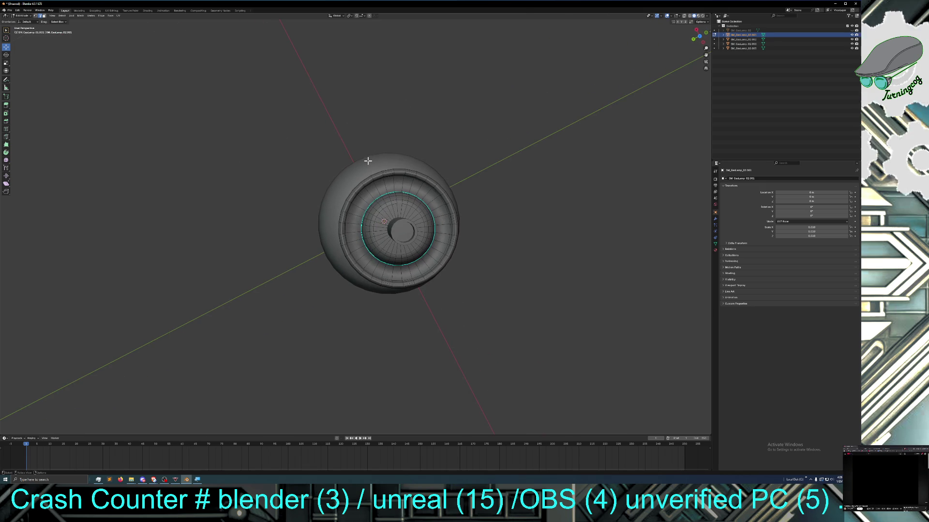
drag(383, 216, 419, 245)
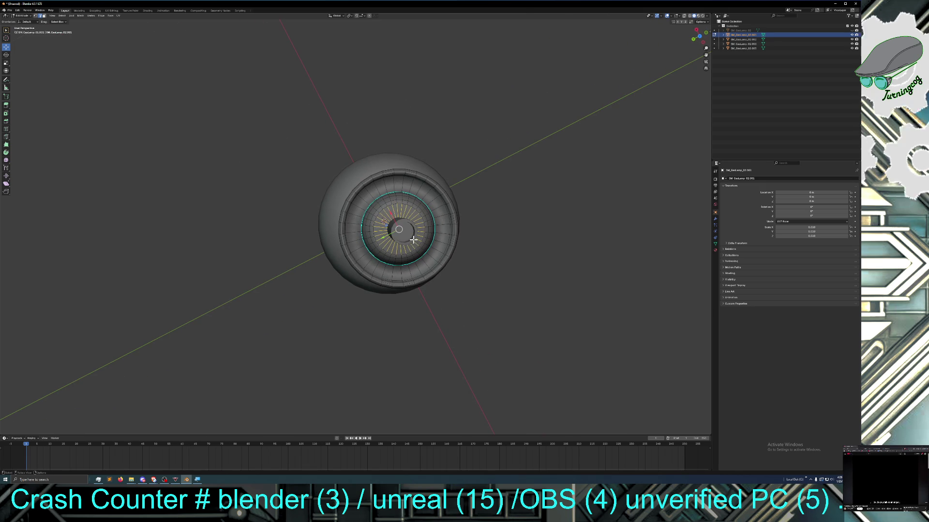
middle_drag(410, 238, 419, 215)
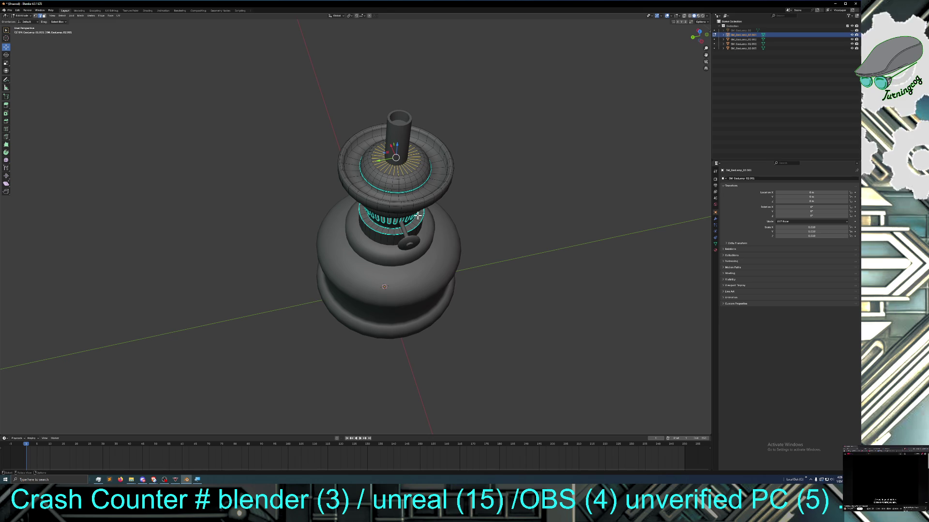
key(ctrl+KP_Add)
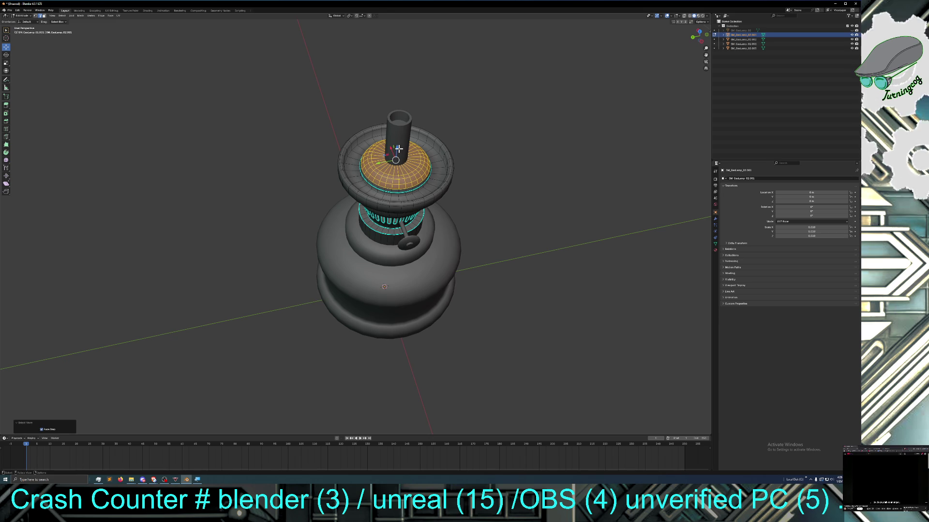
Lower the burner's central faces along Z below the disc's rim
key(g)
key(z)
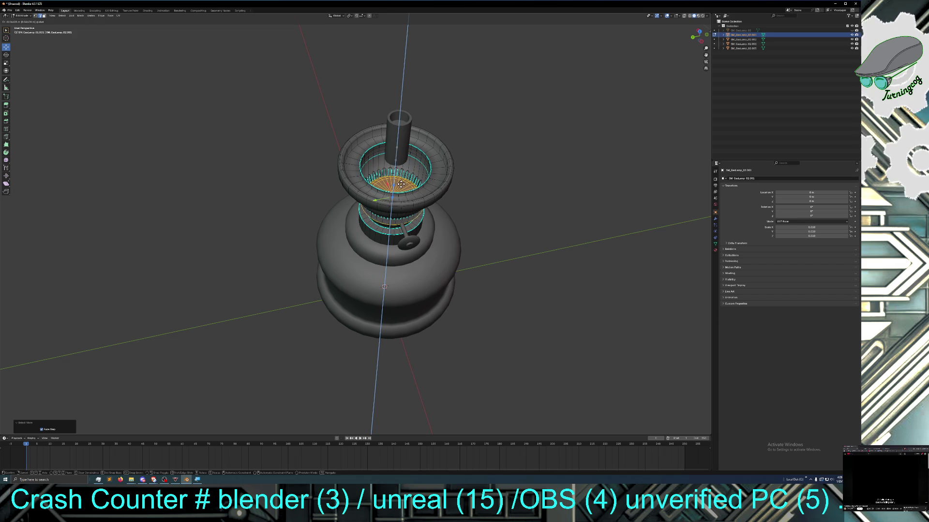
click(402, 185)
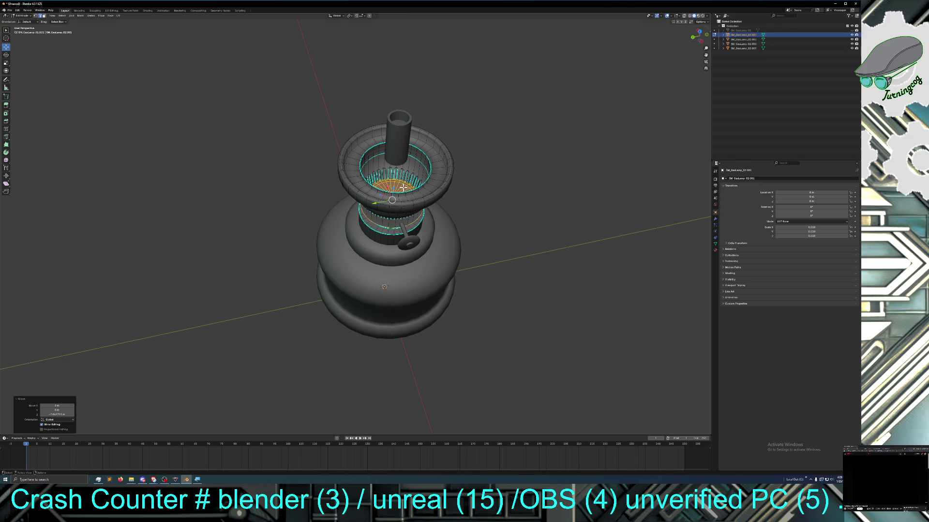
middle_drag(385, 229, 398, 207)
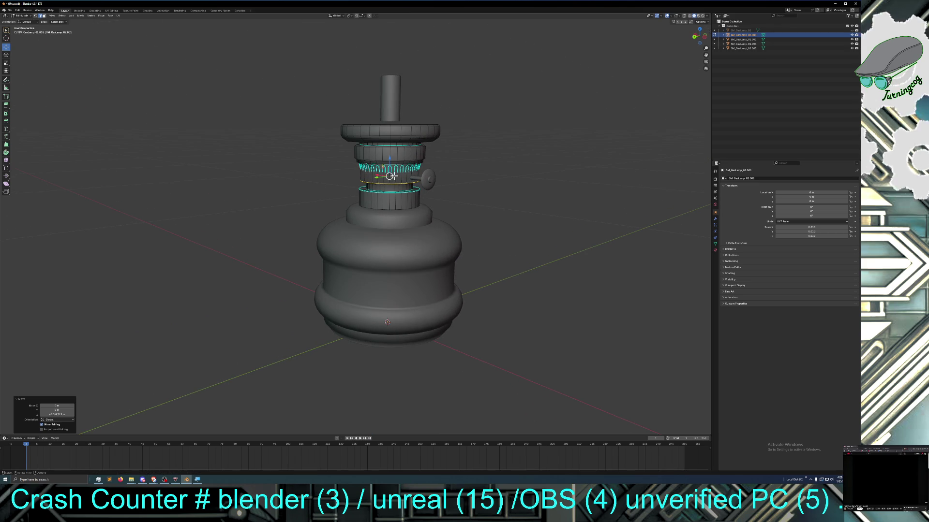
Raise the central faces along Z in two moves until they sit recessed just inside the rim
key(g)
key(z)
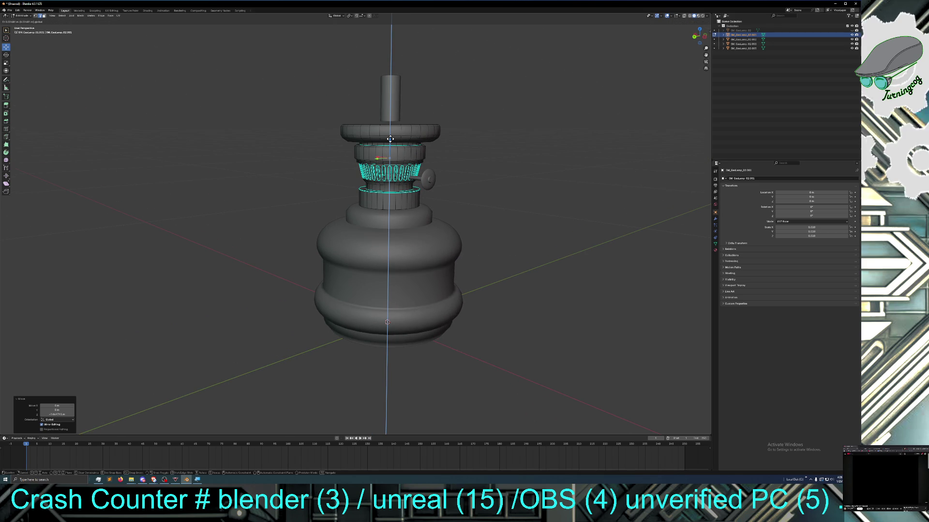
click(391, 140)
middle_drag(390, 146, 391, 163)
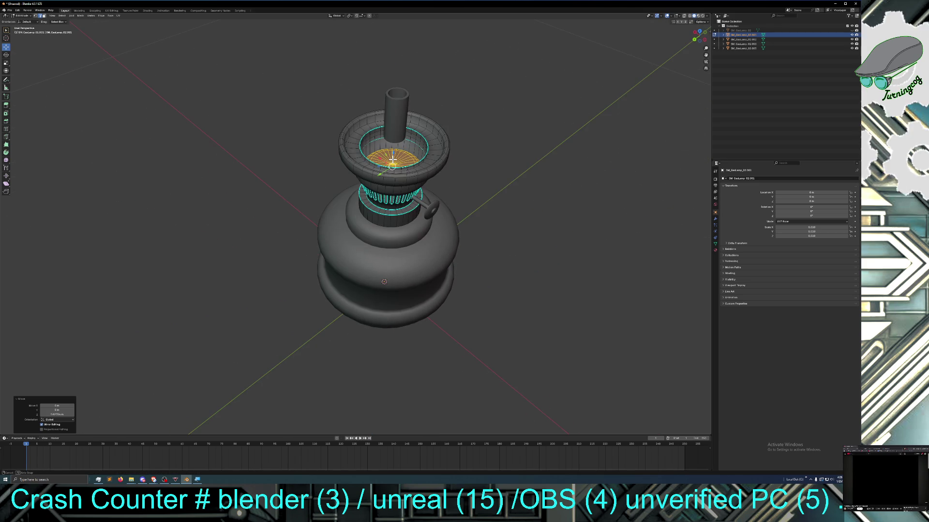
key(g)
key(z)
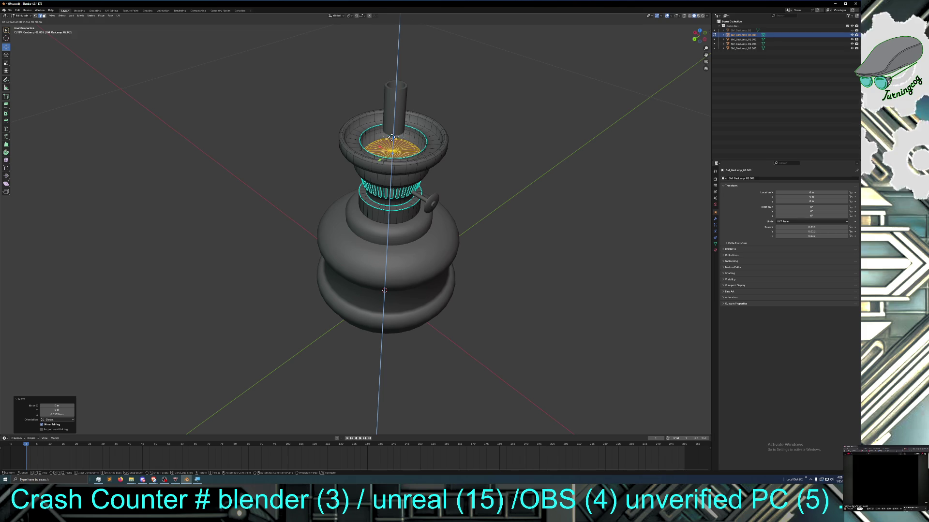
click(393, 133)
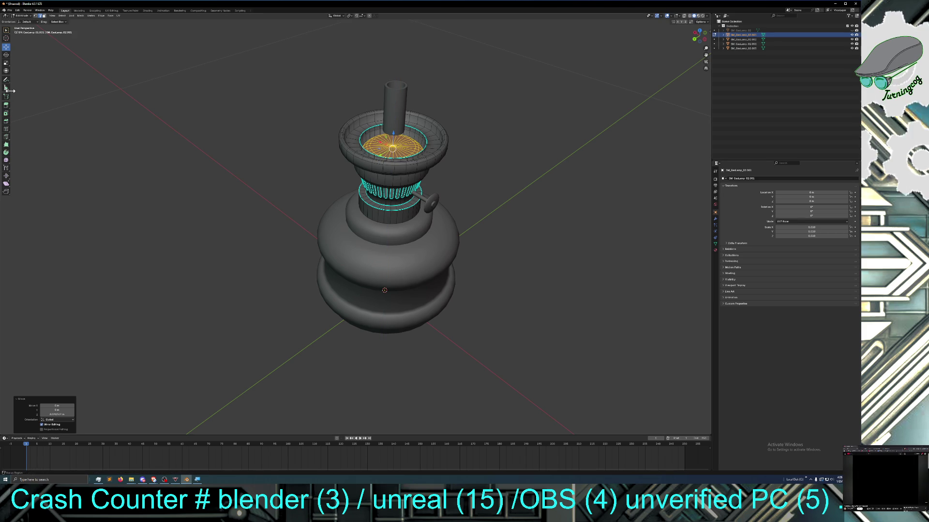
Flatten the central faces vertically with S Z 0, then move them up onto the disc's top surface
click(6, 66)
key(s)
key(z)
key(0)
key(Return)
mouse_move(390, 159)
middle_down()
mouse_move(377, 167)
mouse_move(375, 144)
mouse_move(366, 173)
mouse_move(358, 166)
middle_up()
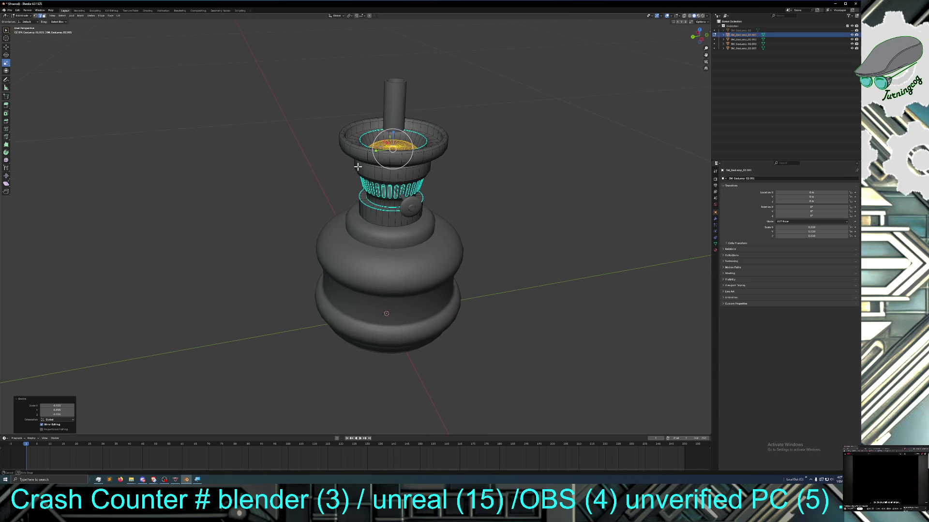
middle_drag(358, 168, 358, 170)
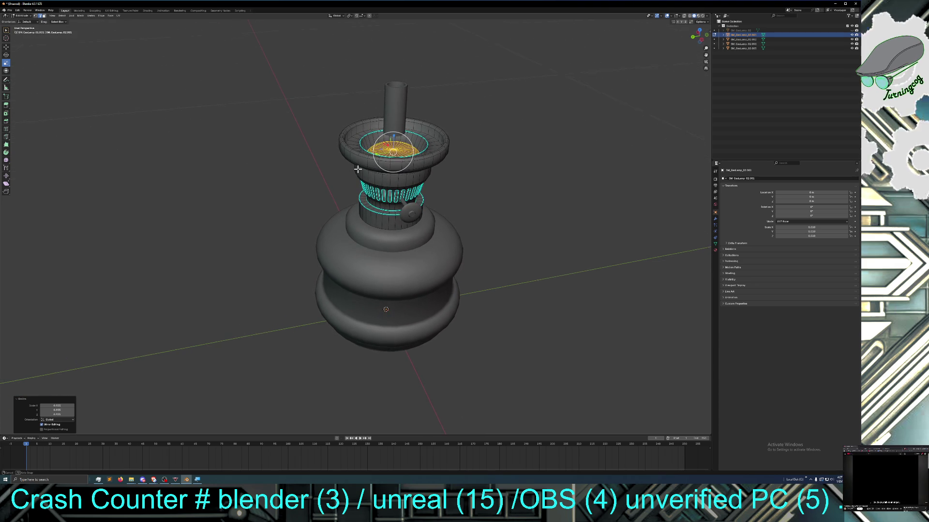
key(g)
click(234, 180)
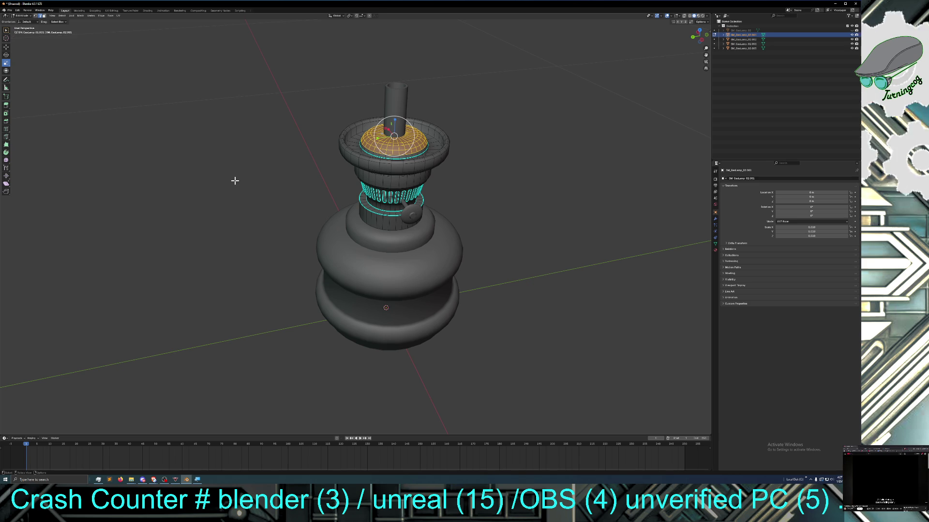
Separate the selected dome part into its own object via the Edge menu and return to Object Mode
key(alt+a)
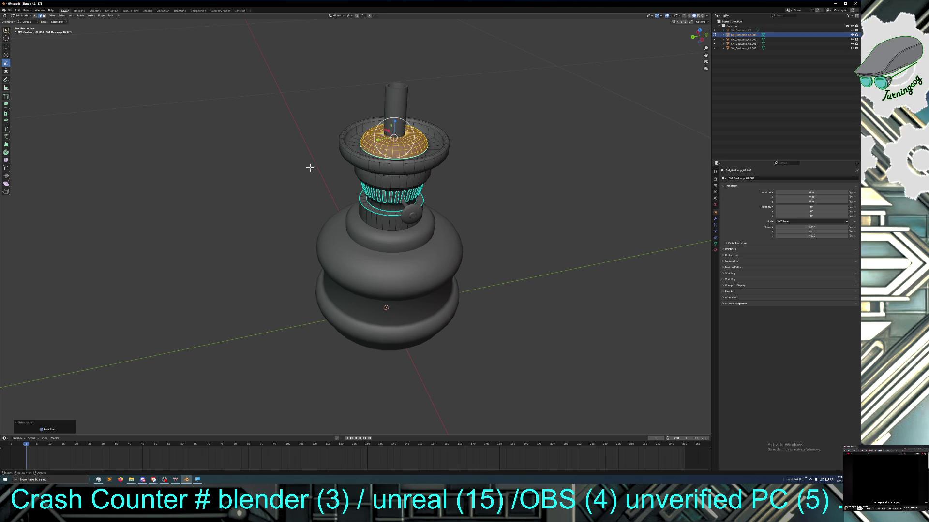
key(ctrl+e)
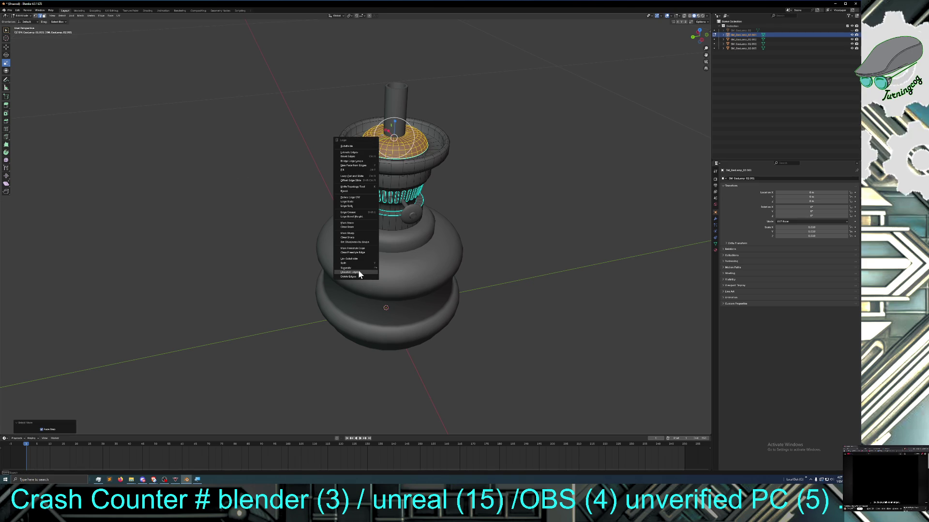
click(396, 268)
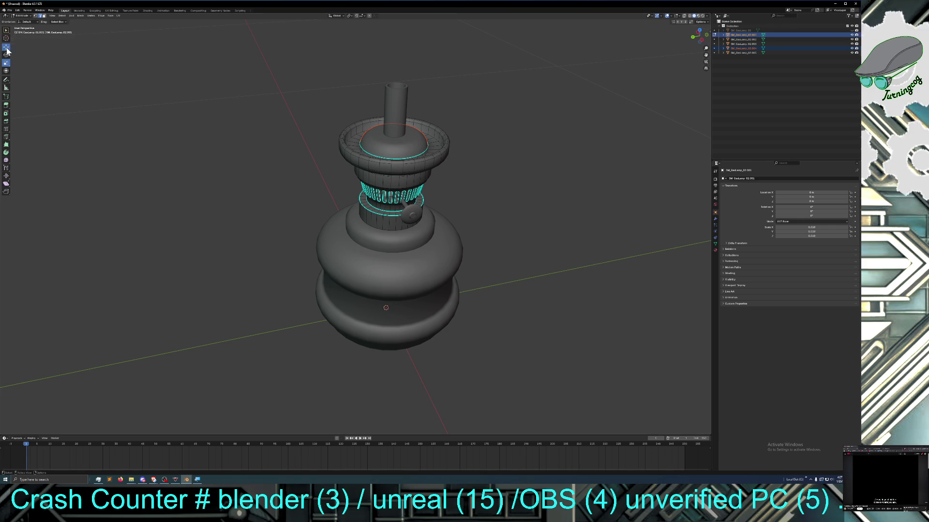
click(22, 16)
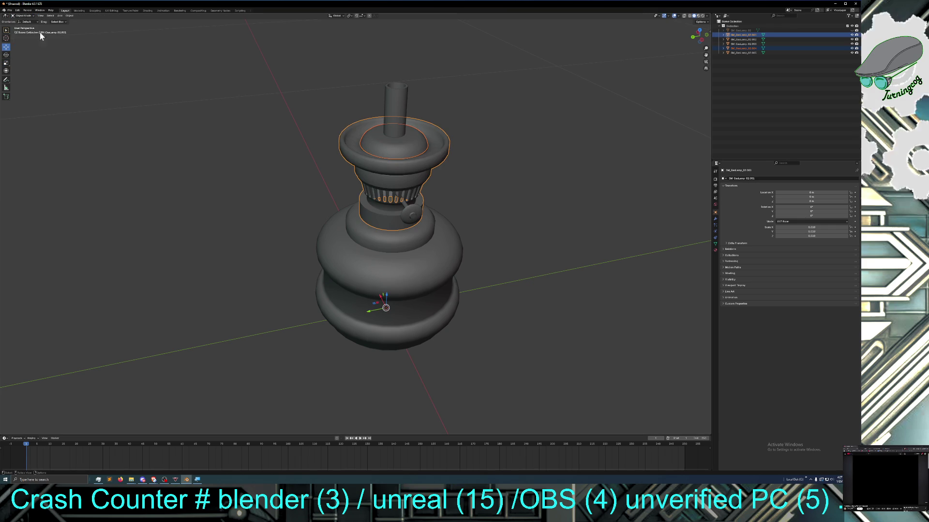
Select the split-off disc and drag it down the vertical axis toward the lamp's neck
click(393, 141)
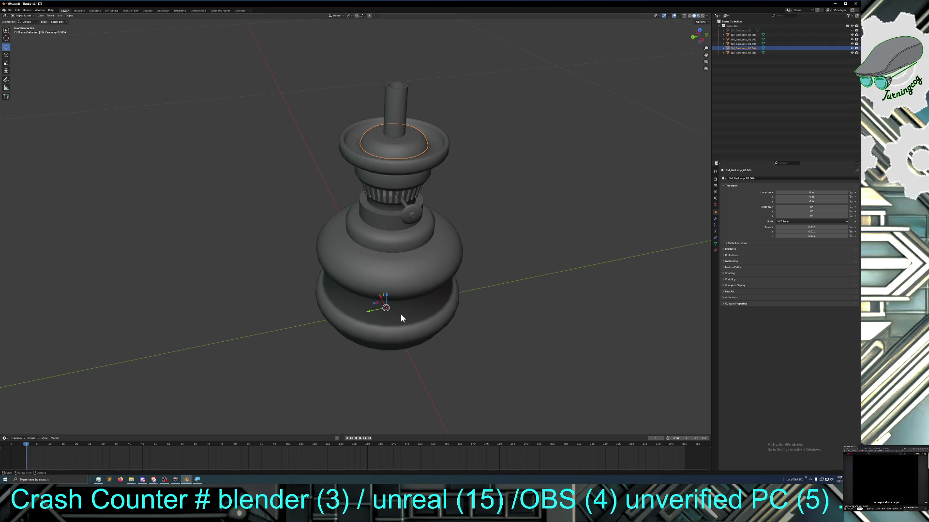
drag(385, 299, 395, 335)
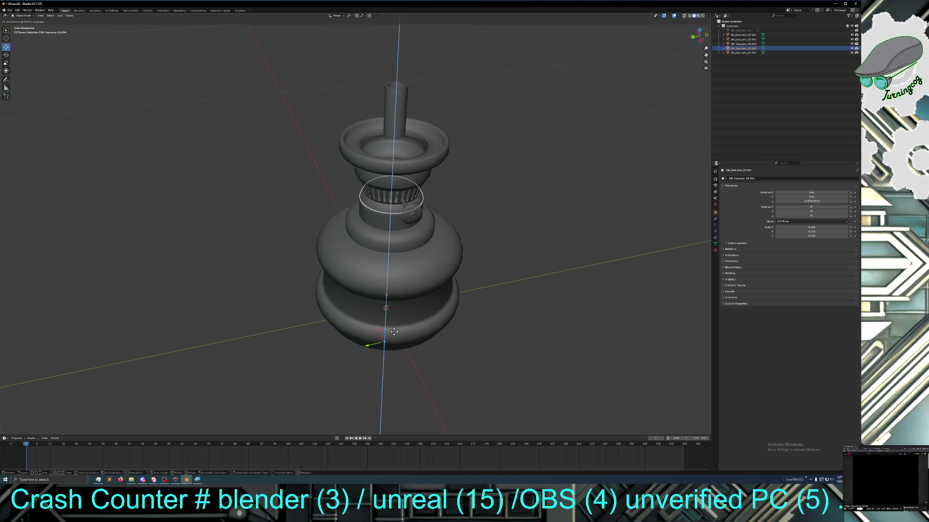
mouse_move(395, 334)
mouse_down()
mouse_move(397, 348)
mouse_move(388, 351)
mouse_move(389, 326)
mouse_up()
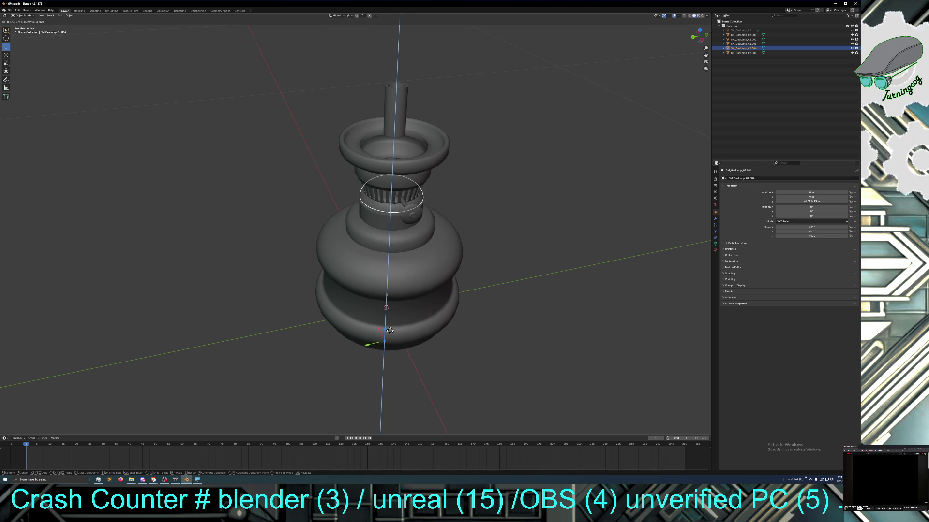
click(390, 326)
mouse_move(391, 336)
middle_down()
mouse_move(358, 332)
mouse_move(350, 295)
middle_up()
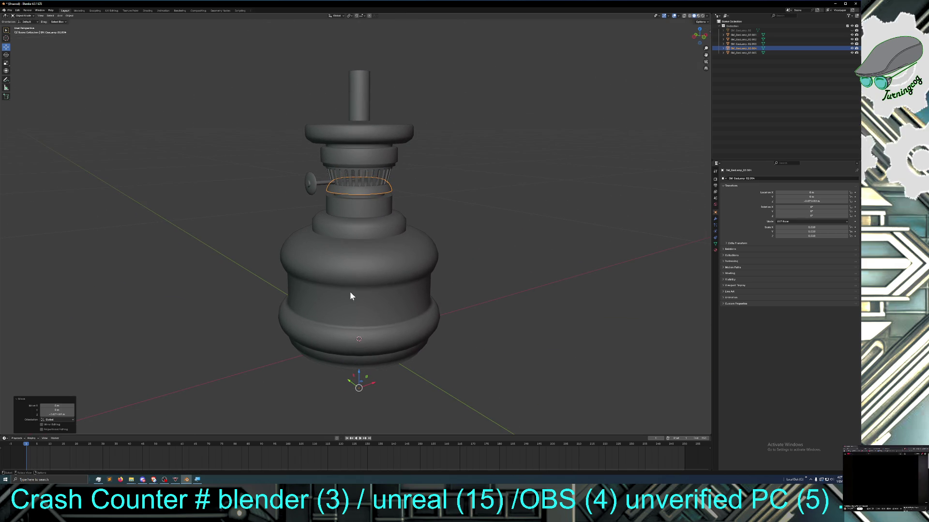
Lower the ring onto the neck above the rounded body, then slide it up with the Z gizmo
key(g)
key(z)
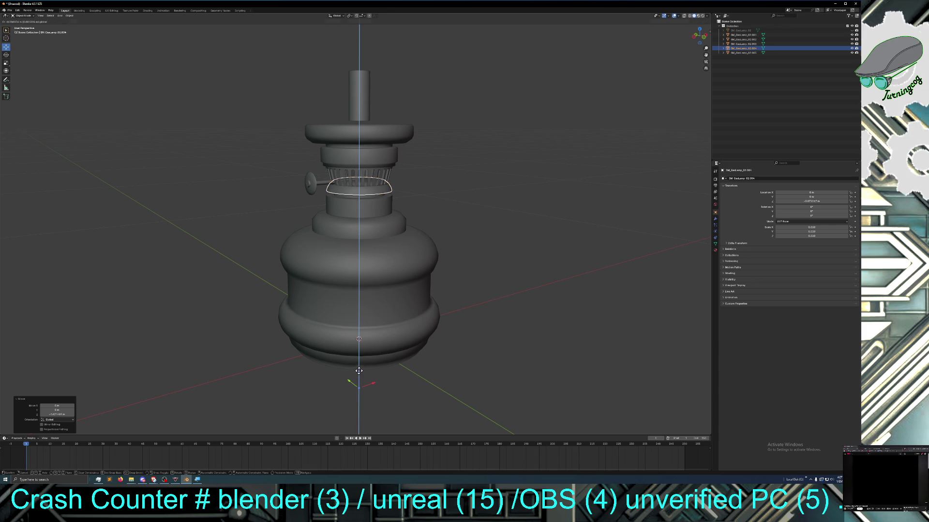
click(360, 376)
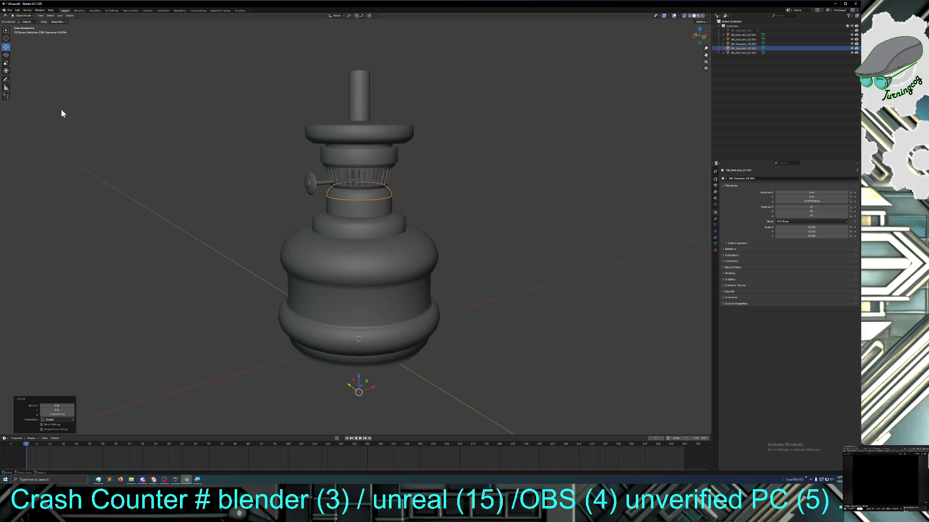
click(6, 63)
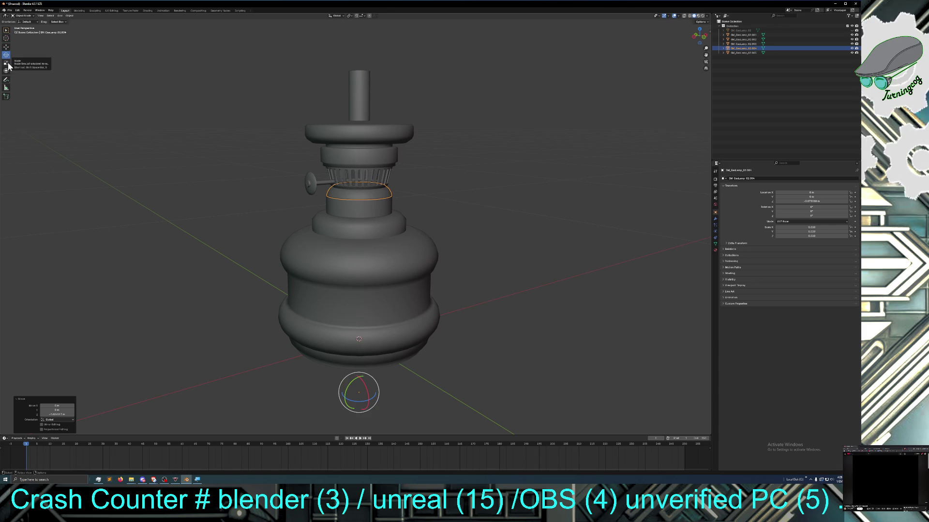
key(g)
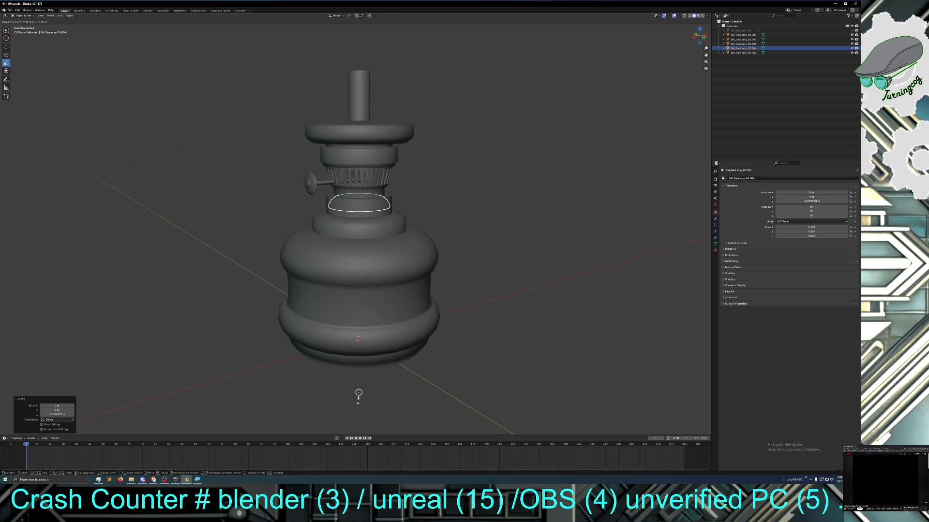
click(358, 396)
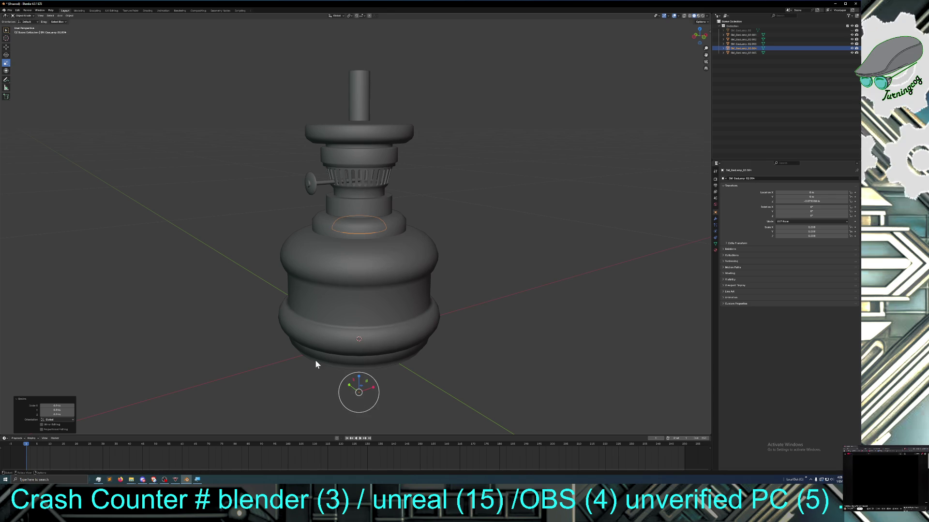
click(5, 47)
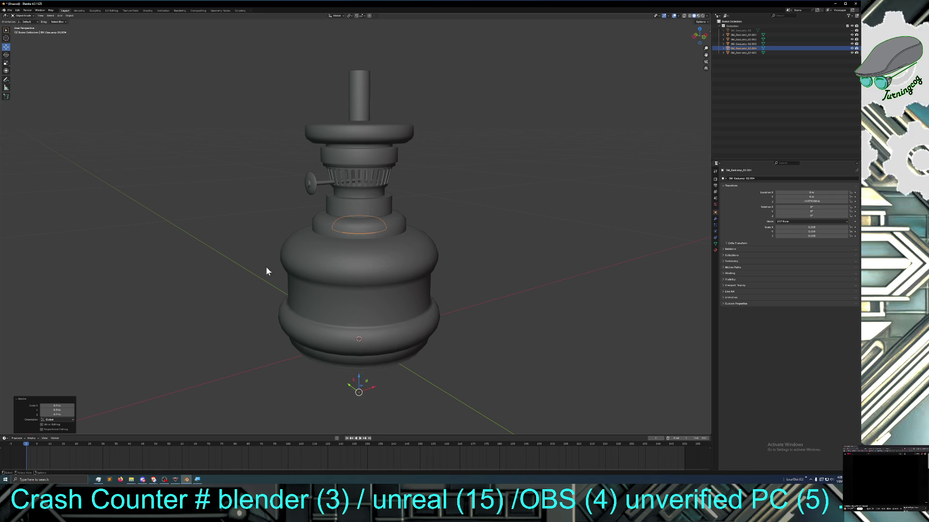
drag(360, 374, 358, 343)
Raise the ring along Z to sit just under the slotted burner gallery
mouse_move(257, 332)
middle_down()
mouse_move(334, 329)
mouse_move(303, 328)
middle_up()
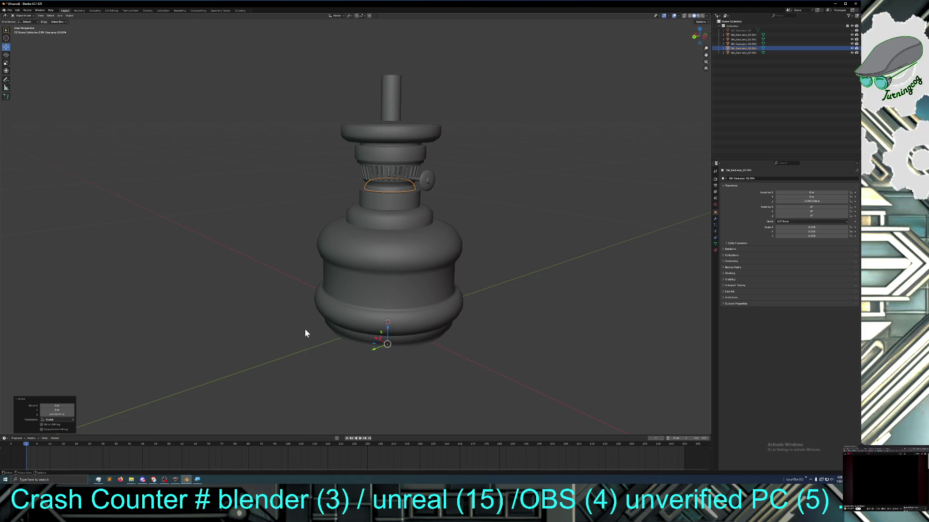
scroll(307, 330, up, 1)
scroll(335, 341, up, 1)
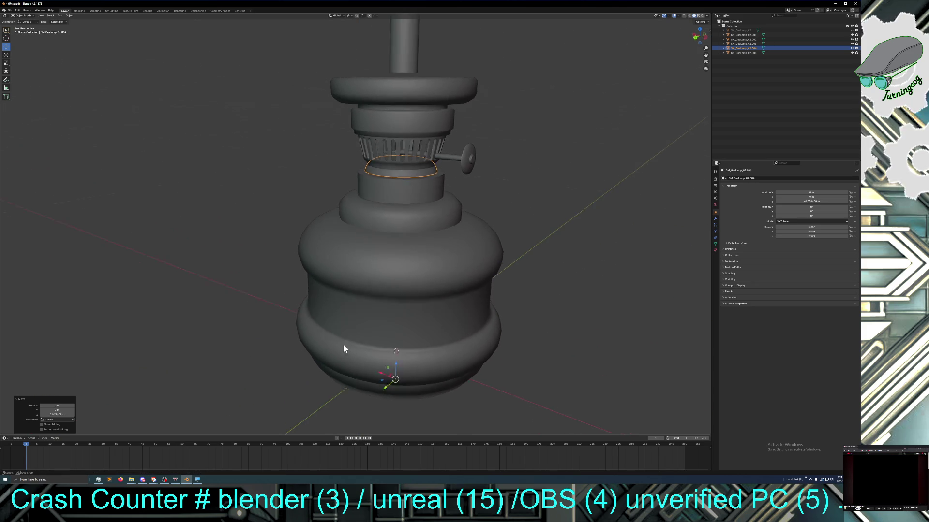
middle_drag(343, 349, 334, 348)
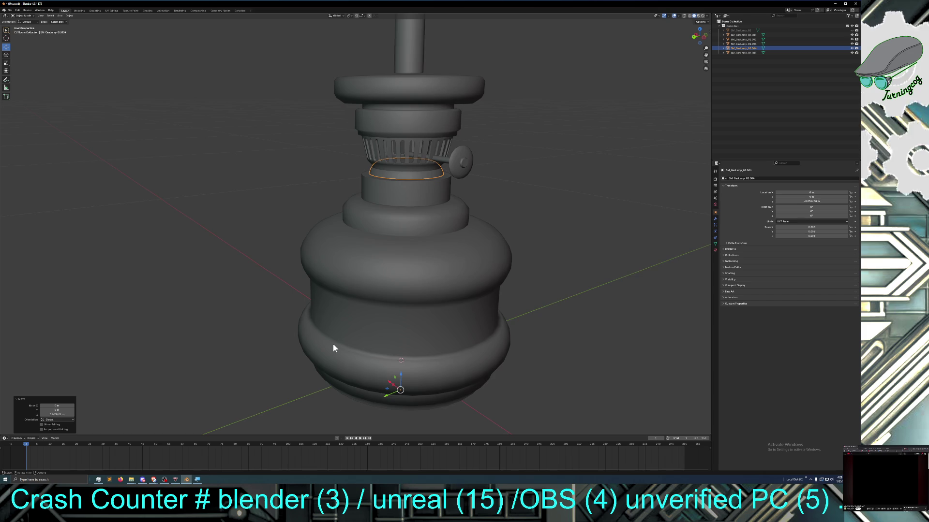
mouse_move(333, 347)
middle_down()
mouse_move(331, 365)
mouse_move(327, 343)
middle_up()
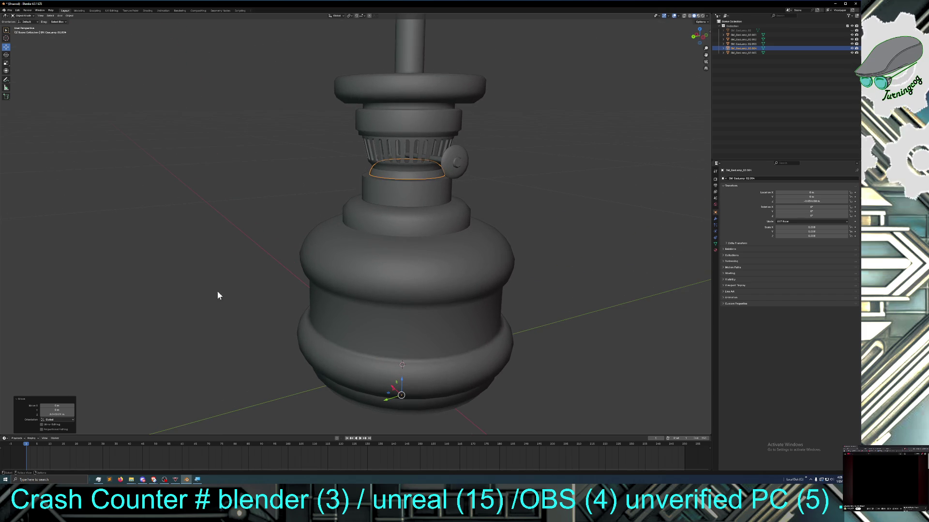
middle_drag(243, 222, 249, 225)
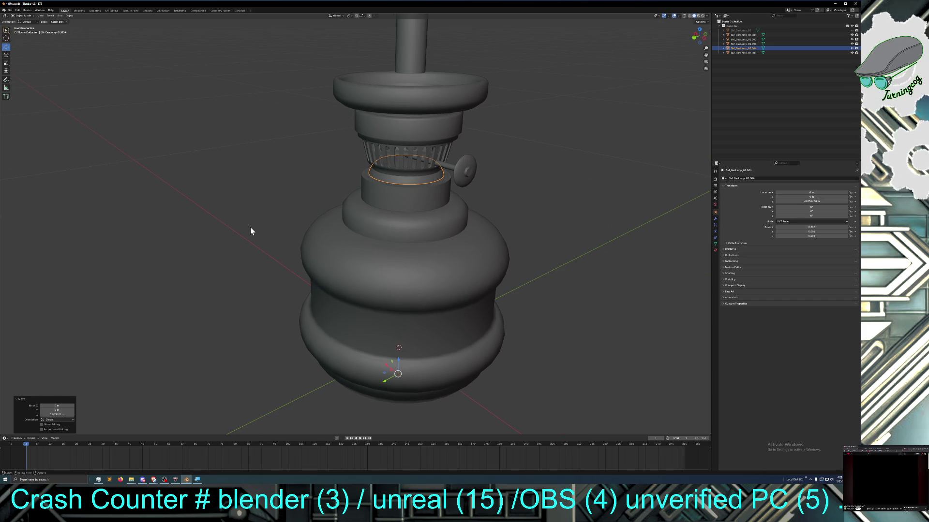
click(396, 360)
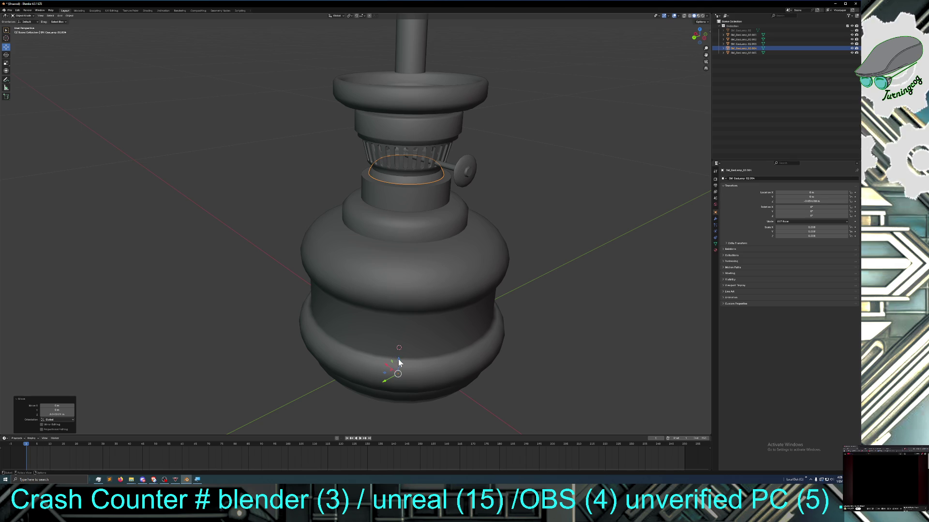
key(g)
key(z)
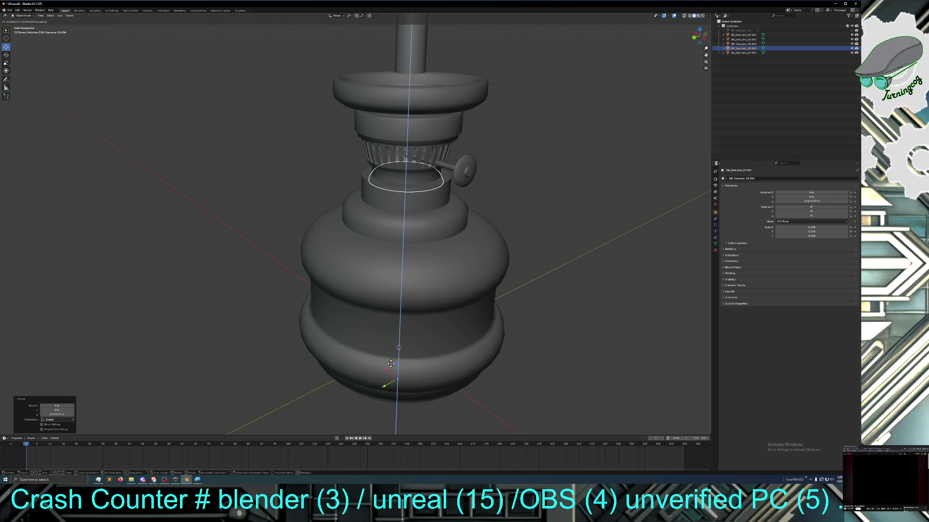
click(391, 365)
From a top-down view, select the wick tube and lift it straight up out of the bowl
mouse_move(359, 321)
middle_down()
mouse_move(313, 336)
mouse_move(244, 335)
mouse_move(264, 301)
middle_up()
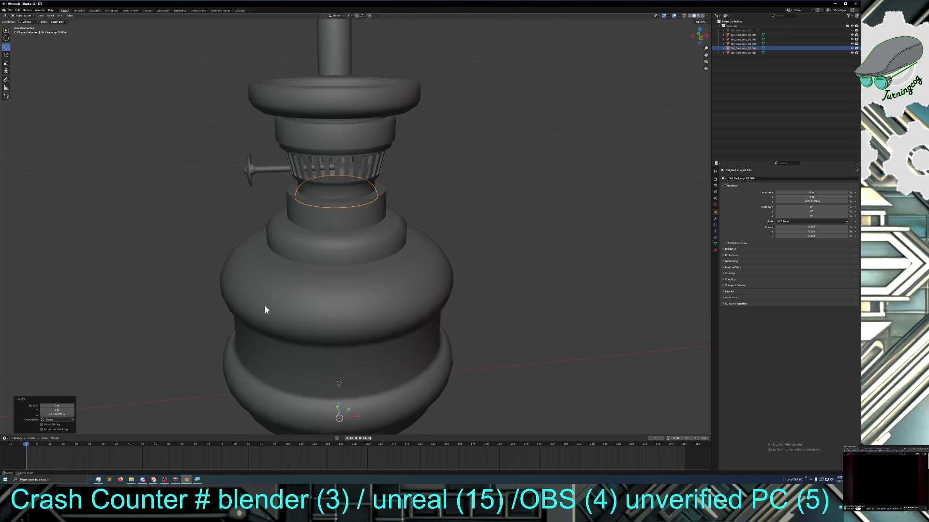
middle_drag(264, 302, 274, 330)
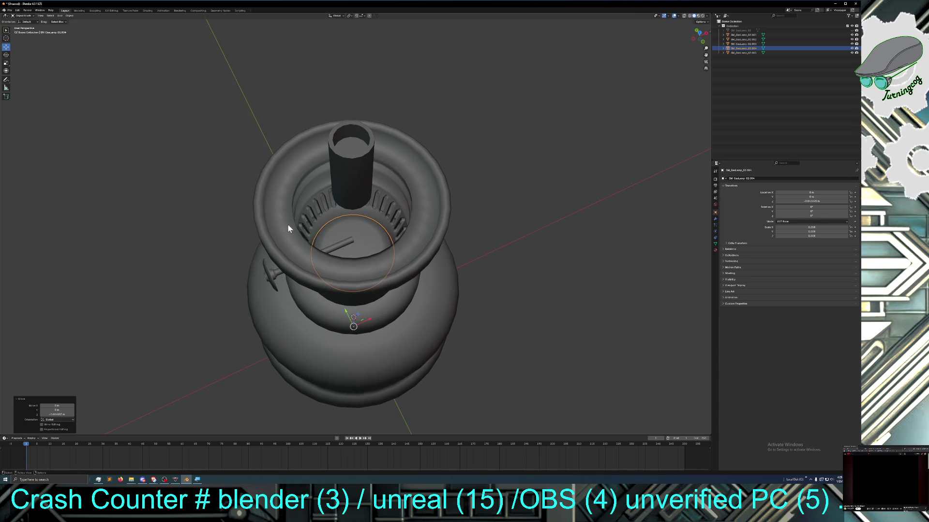
click(353, 177)
key(g)
key(z)
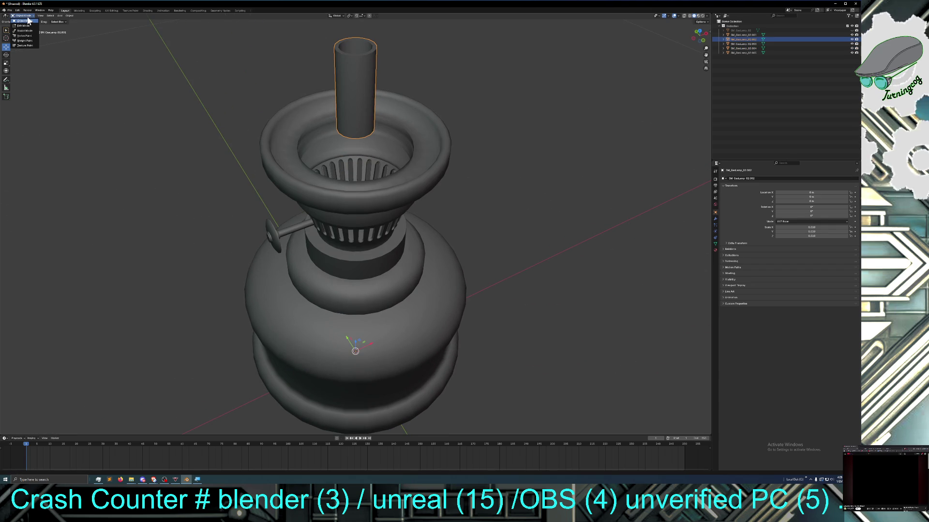
In Edit Mode, select the wick tube's top face and extrude it down inside to hollow the tube
key(Tab)
mouse_move(241, 168)
middle_down()
mouse_move(247, 159)
mouse_move(217, 150)
mouse_move(258, 179)
middle_up()
middle_drag(259, 193, 270, 211)
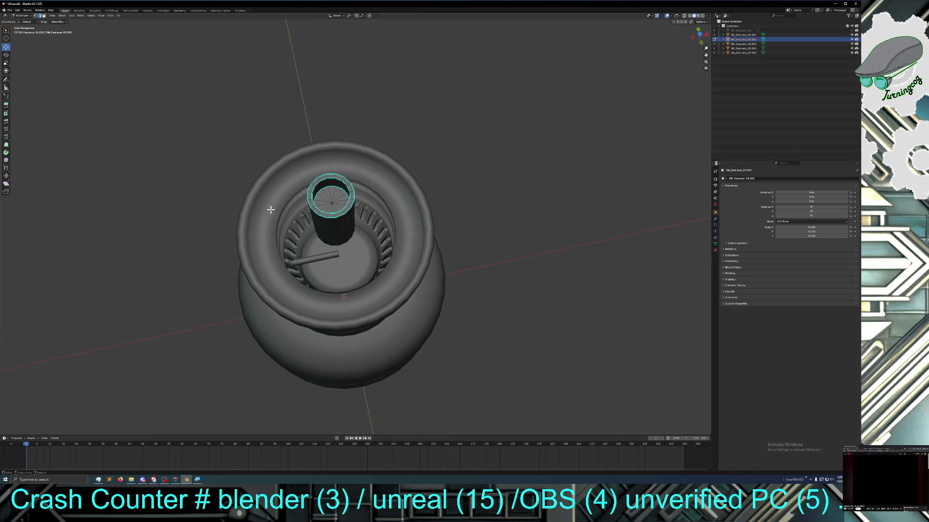
click(36, 16)
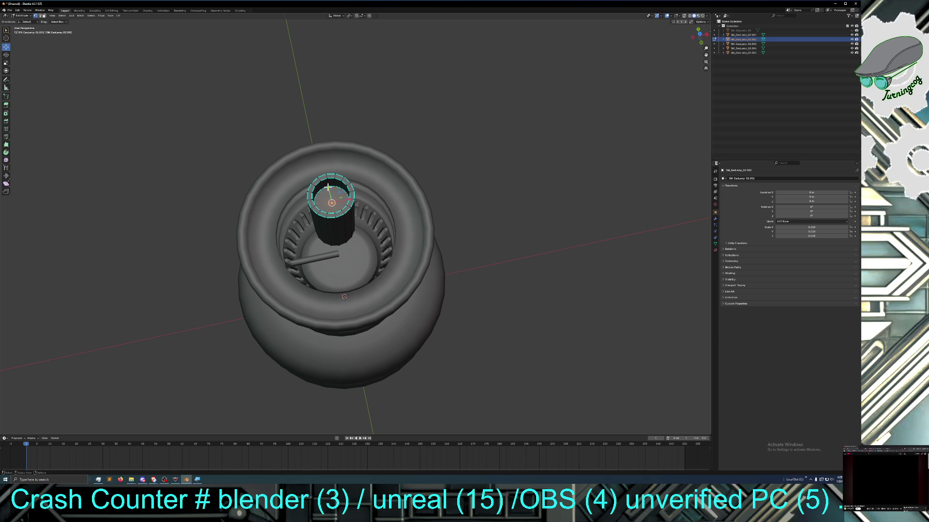
key(ctrl+KP_Add)
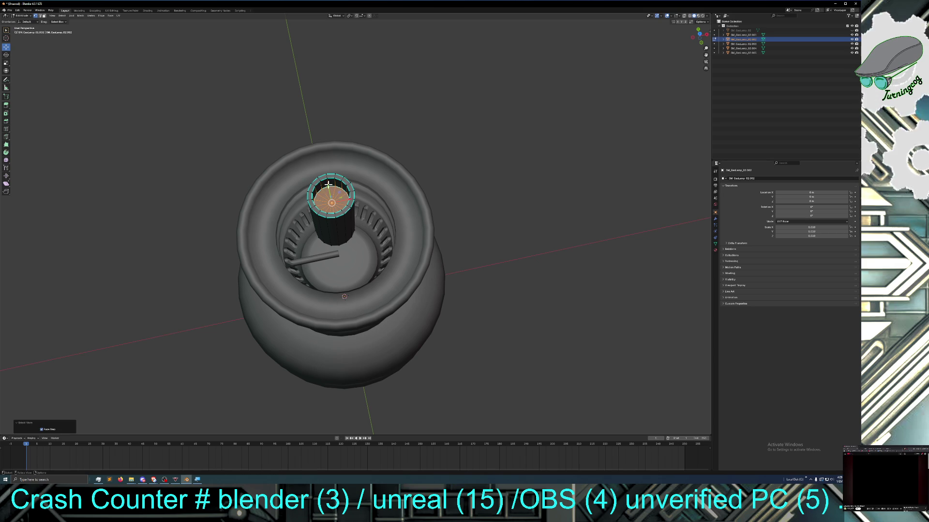
middle_drag(329, 186, 359, 198)
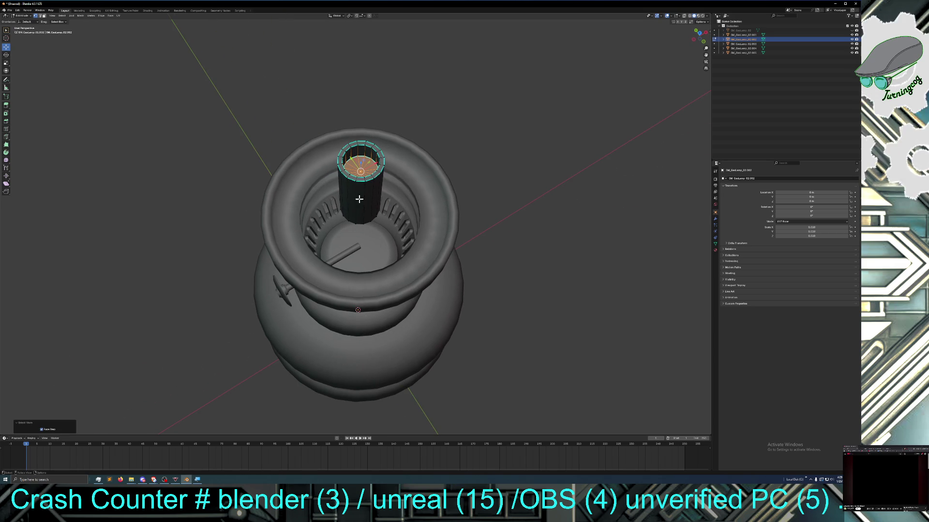
key(e)
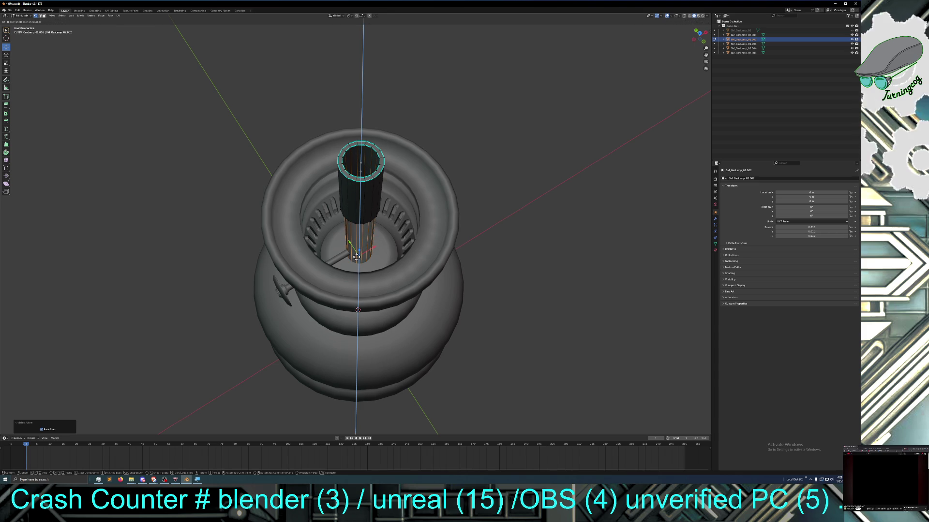
click(356, 256)
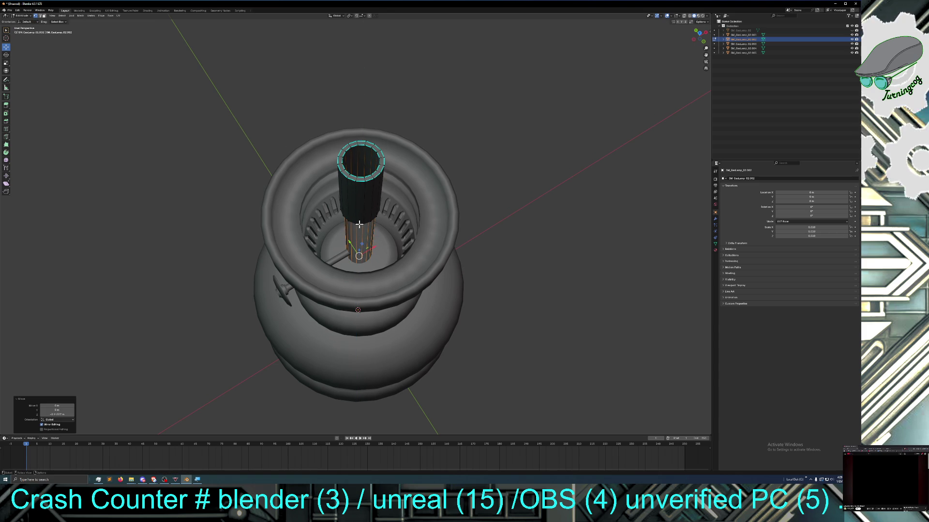
Select the tube's top rim and raise it along Z higher above the gallery
ctrl+click(359, 224)
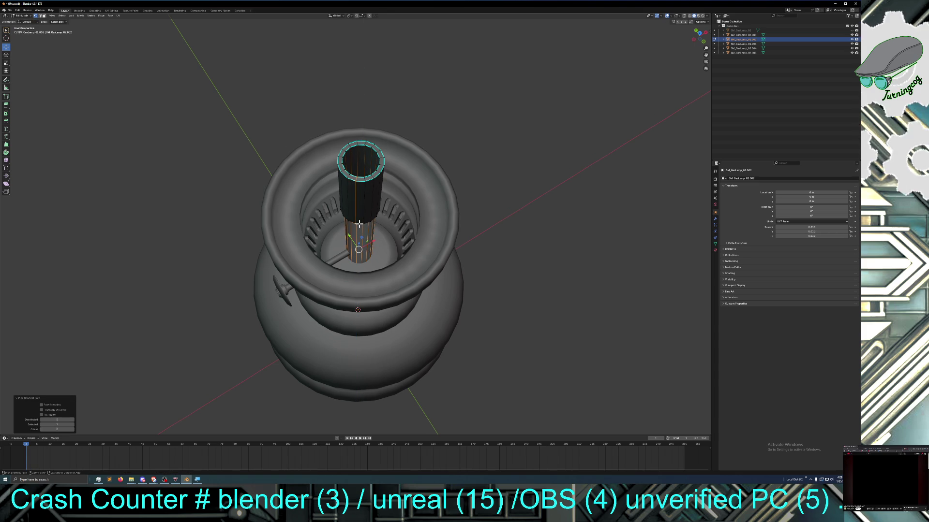
click(361, 223)
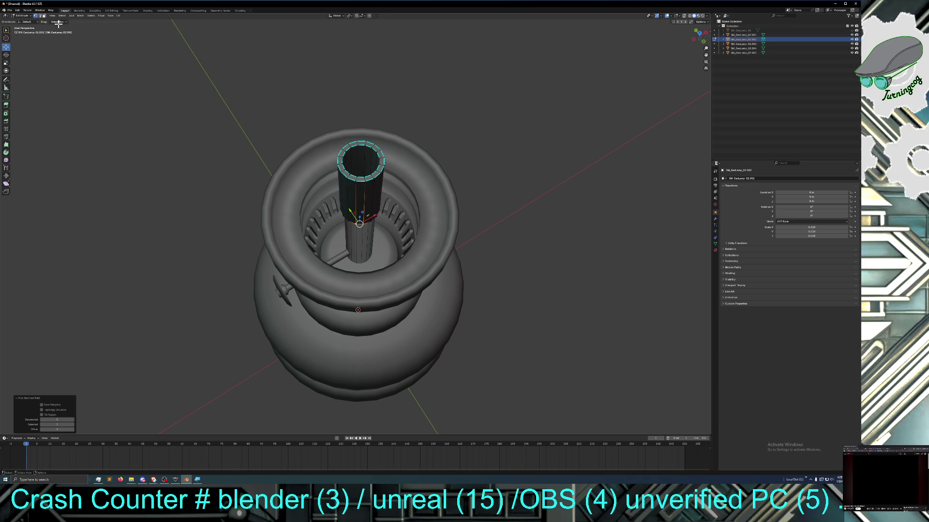
click(41, 16)
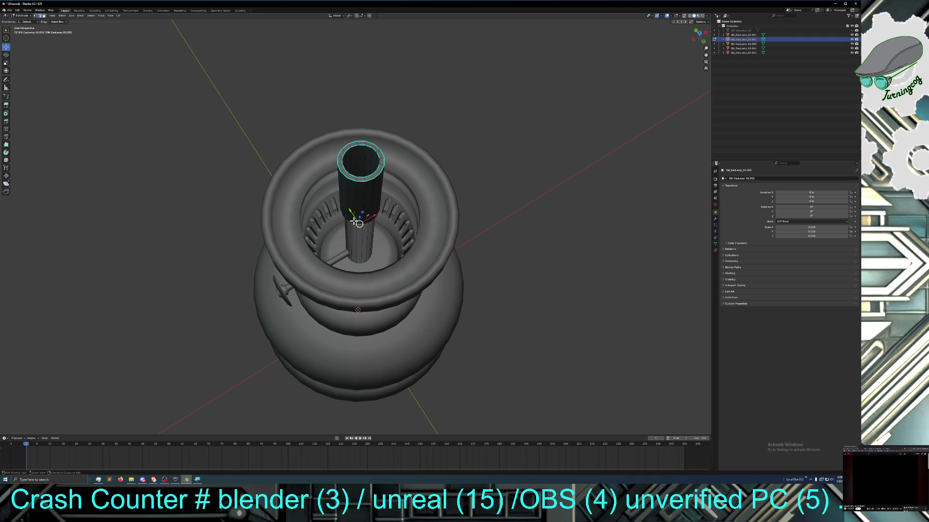
middle_drag(358, 223, 358, 221)
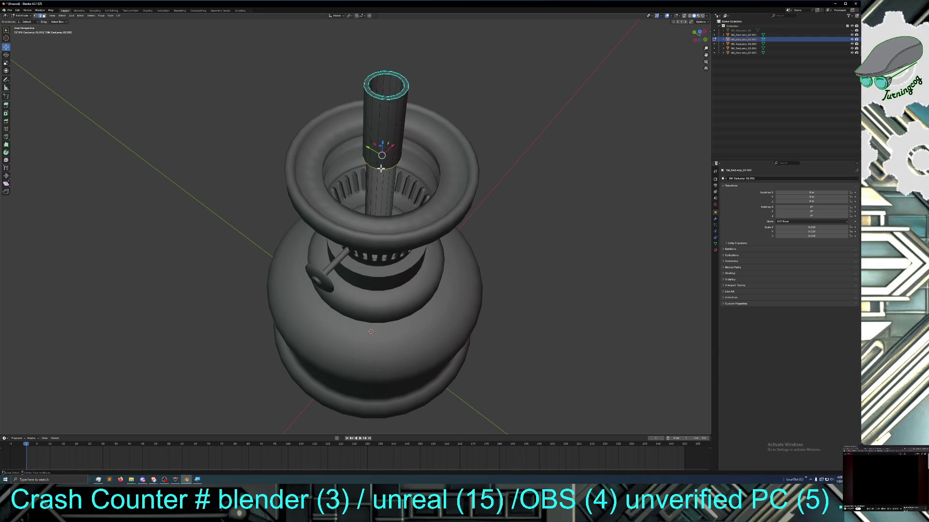
key(g)
key(z)
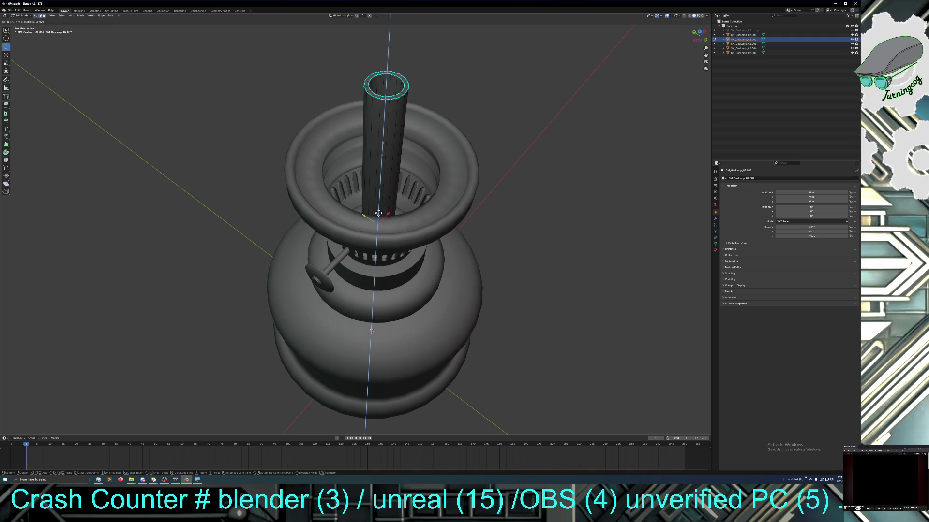
click(378, 218)
mouse_move(378, 217)
middle_down()
mouse_move(393, 217)
mouse_move(381, 227)
middle_up()
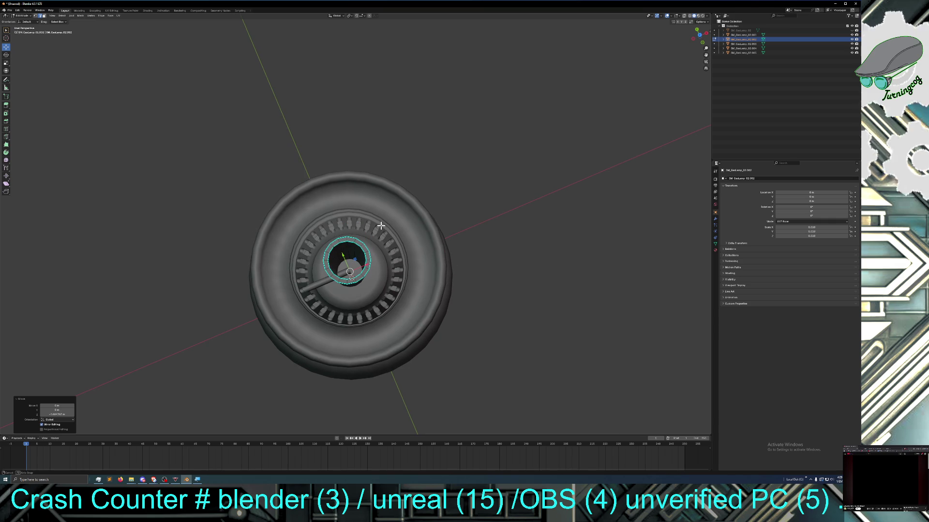
middle_drag(381, 226, 378, 224)
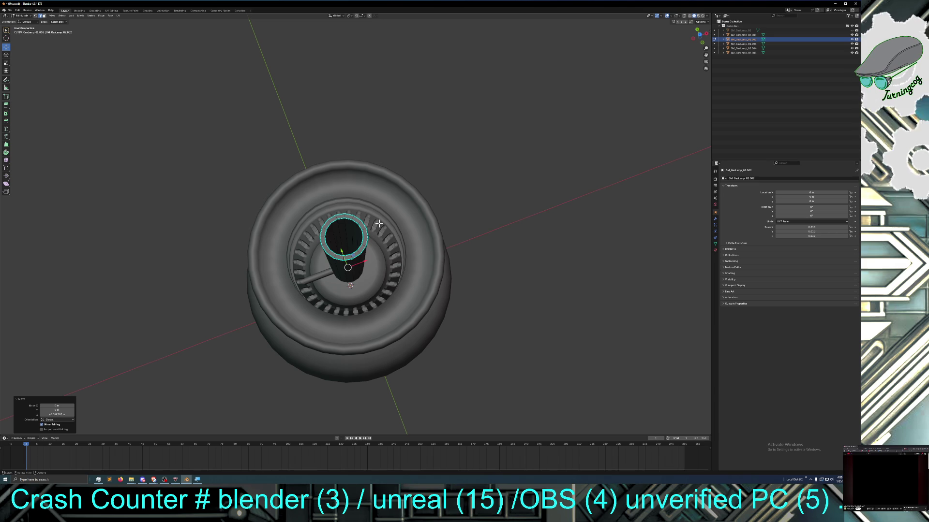
mouse_move(366, 254)
middle_down()
mouse_move(363, 218)
mouse_move(368, 249)
middle_up()
scroll(361, 244, up, 3)
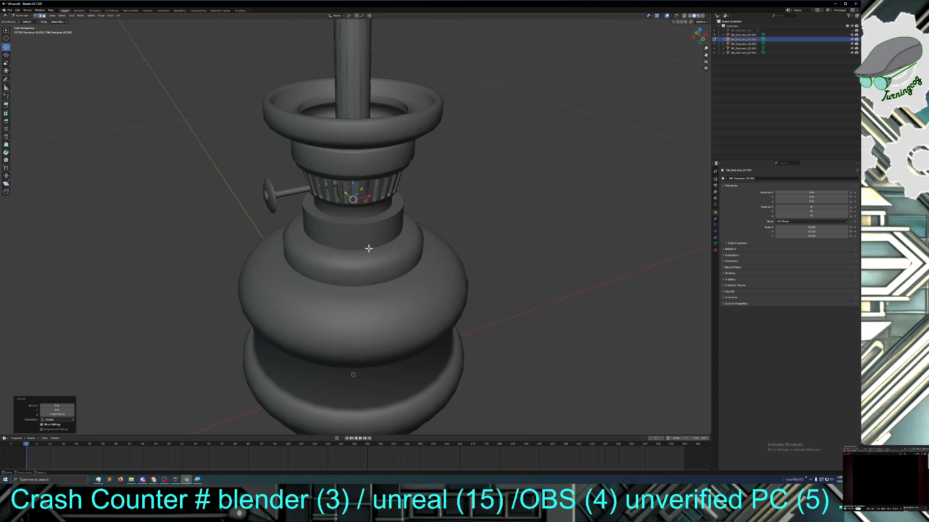
mouse_move(369, 249)
middle_down()
mouse_move(356, 246)
mouse_move(362, 278)
middle_up()
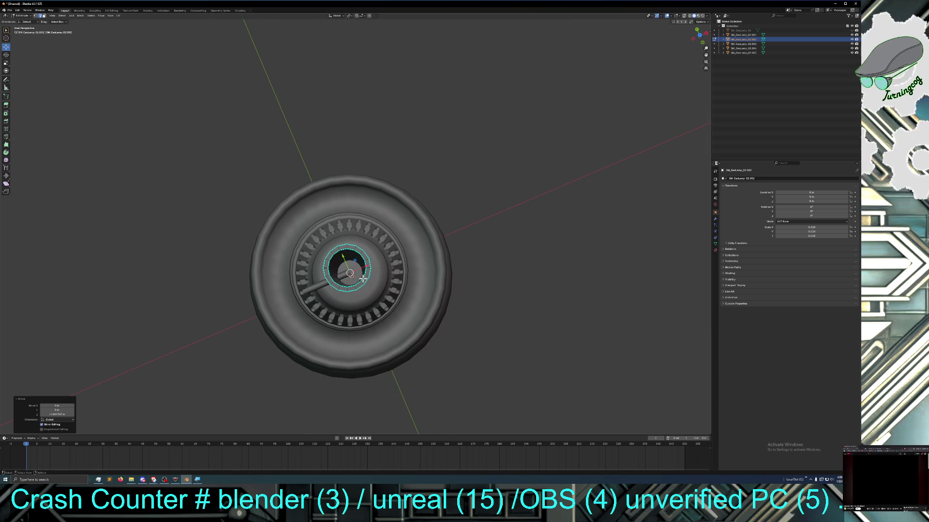
middle_drag(363, 278, 360, 277)
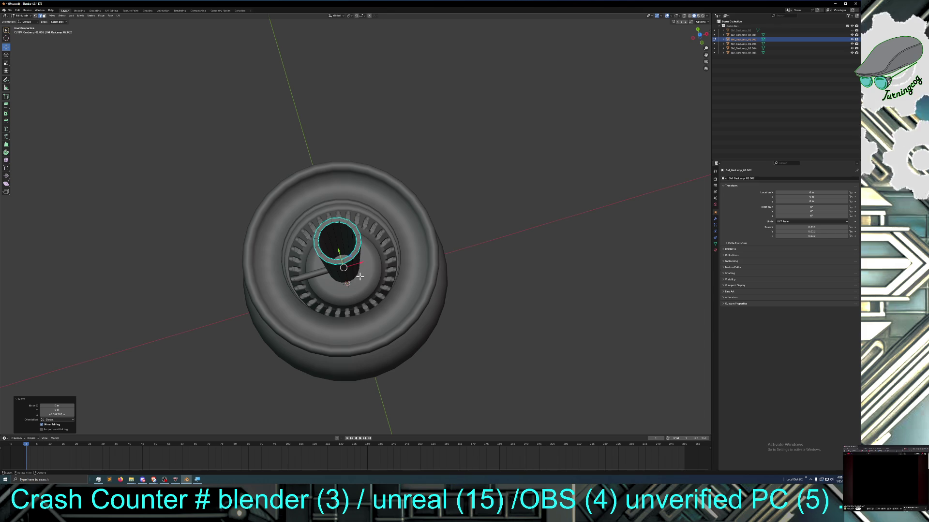
mouse_move(343, 282)
middle_down()
mouse_move(338, 261)
mouse_move(350, 296)
mouse_move(341, 254)
middle_up()
scroll(343, 253, down, 5)
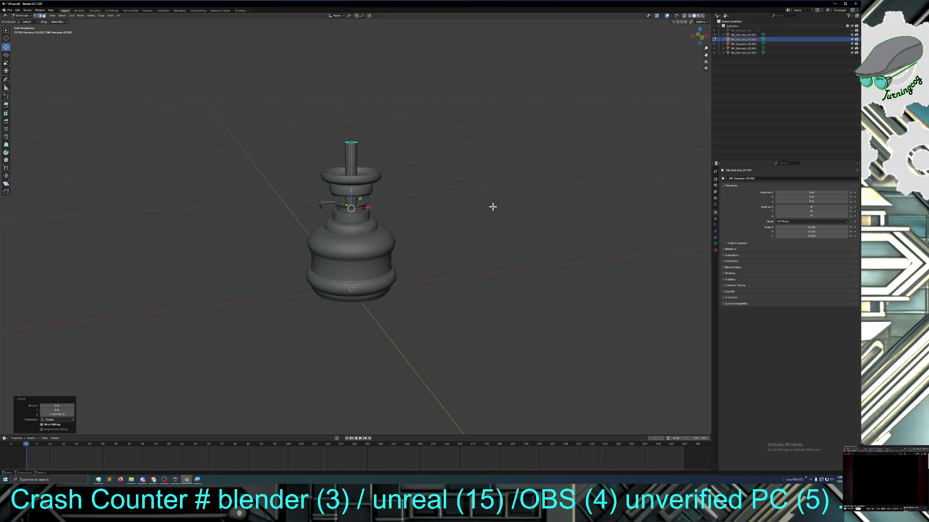
Briefly show the glass chimney, hide it again, and orbit to check the exposed wick tube
click(854, 30)
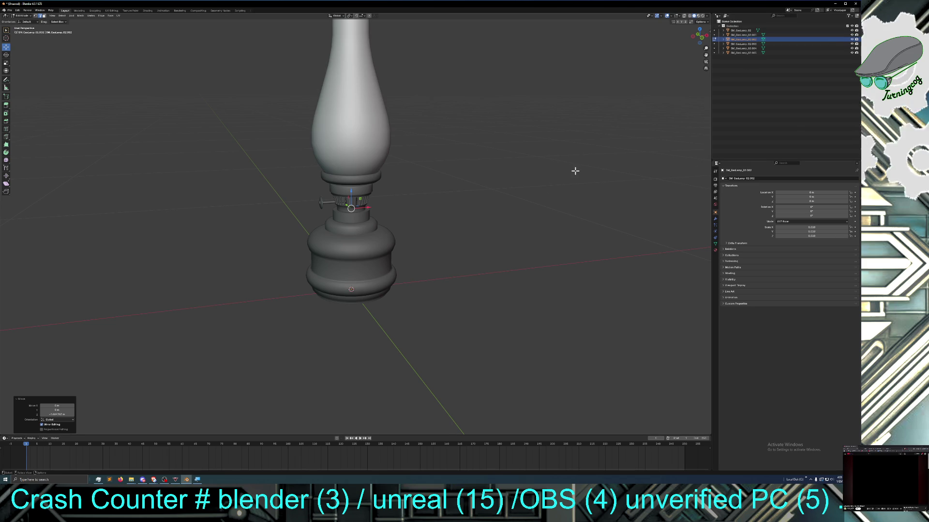
click(853, 30)
middle_drag(493, 190, 486, 204)
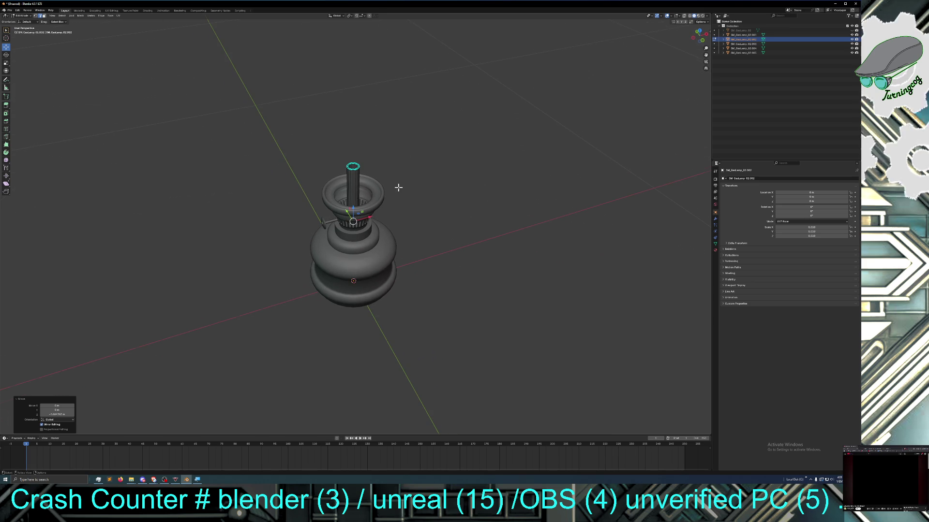
middle_drag(392, 182, 412, 177)
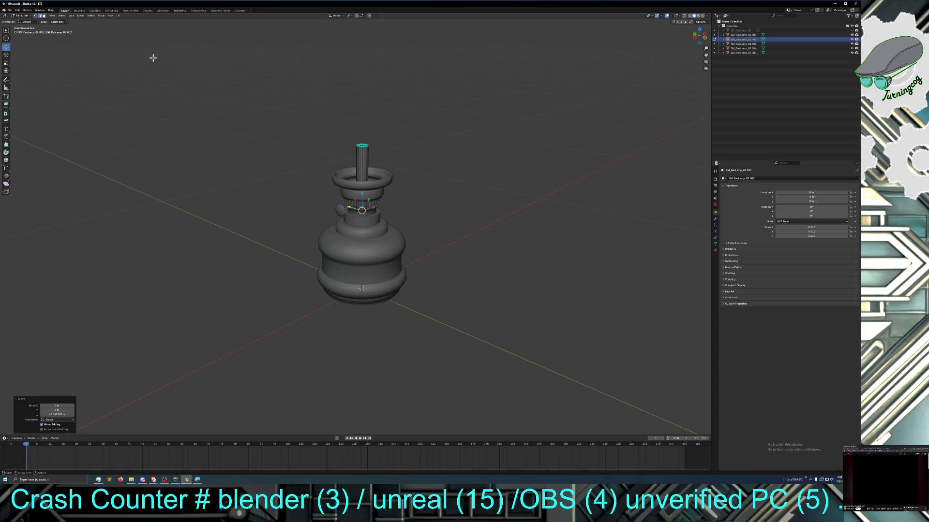
middle_drag(256, 112, 251, 137)
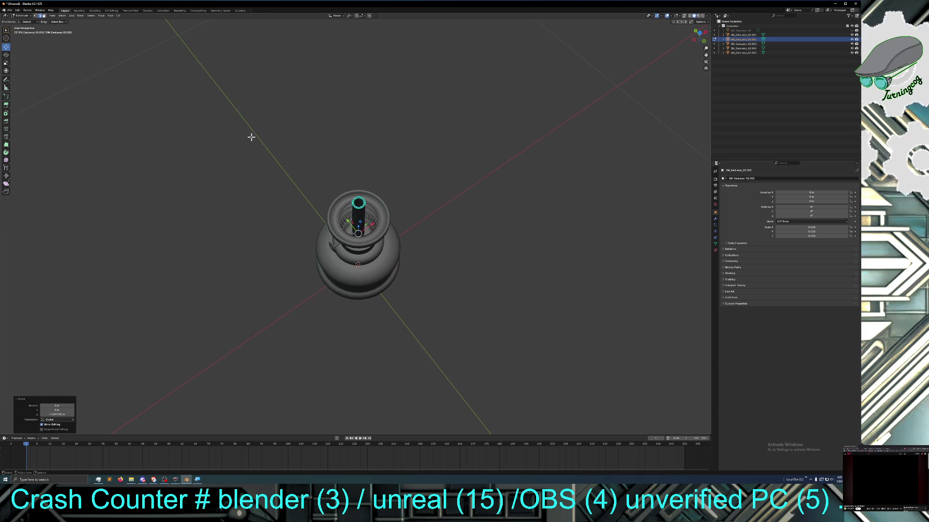
middle_drag(352, 210, 354, 195)
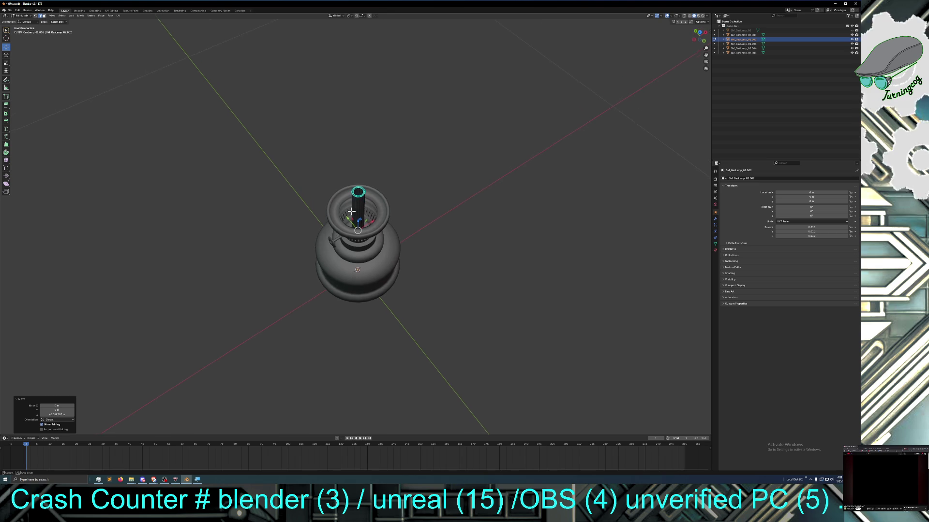
scroll(354, 205, up, 2)
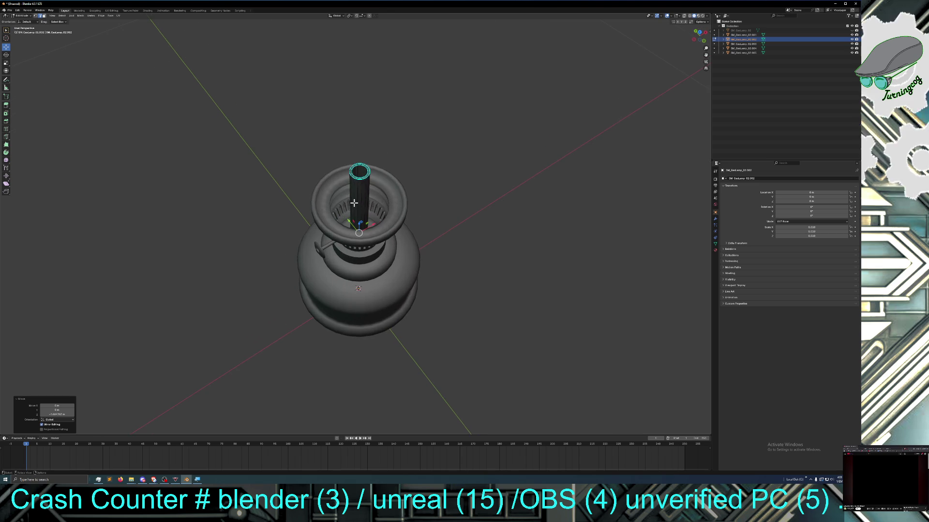
scroll(354, 205, up, 3)
scroll(354, 210, up, 2)
middle_drag(354, 210, 356, 198)
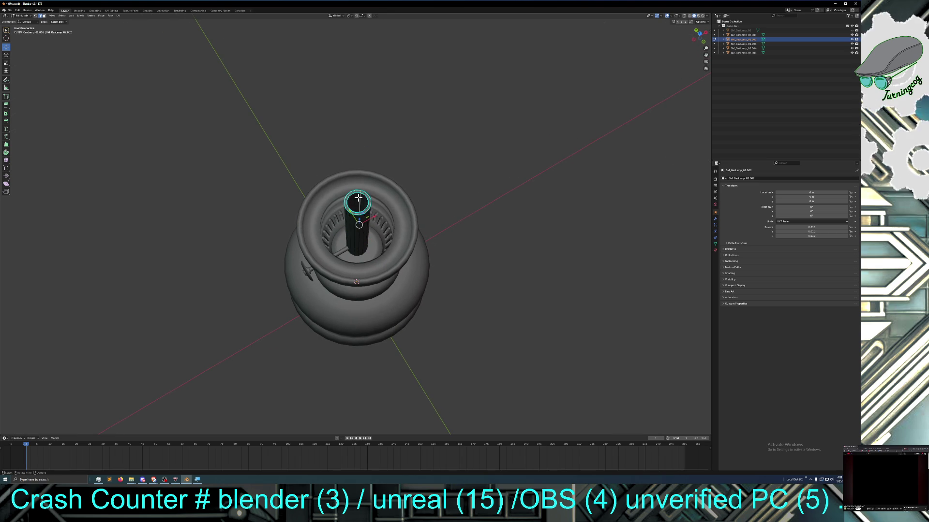
middle_drag(359, 225, 354, 214)
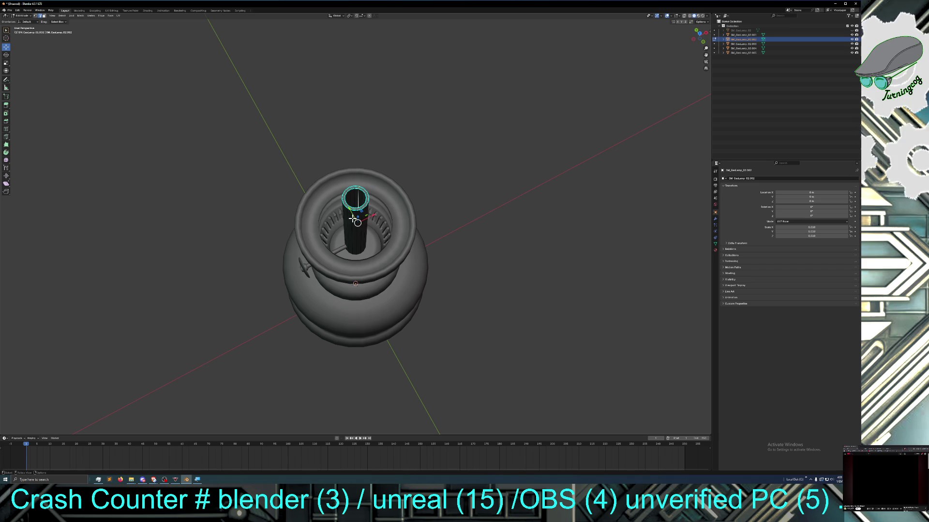
click(353, 216)
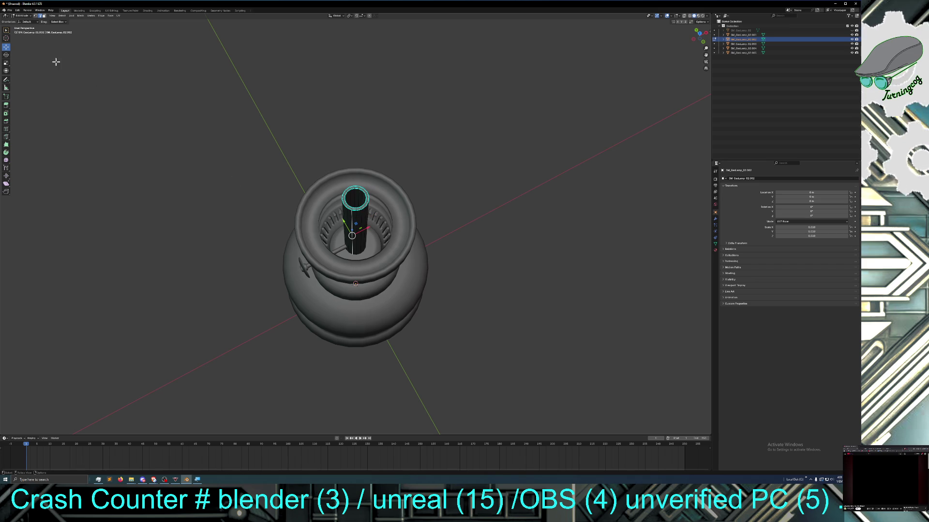
click(28, 21)
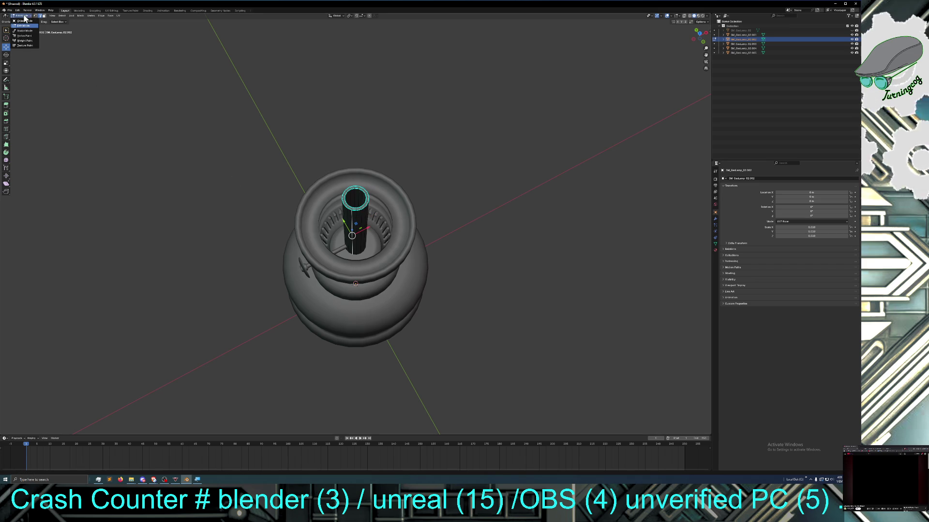
Back in Object Mode, move the wick tube straight down so its top sits just above the burner rim
click(30, 29)
middle_drag(349, 251, 358, 228)
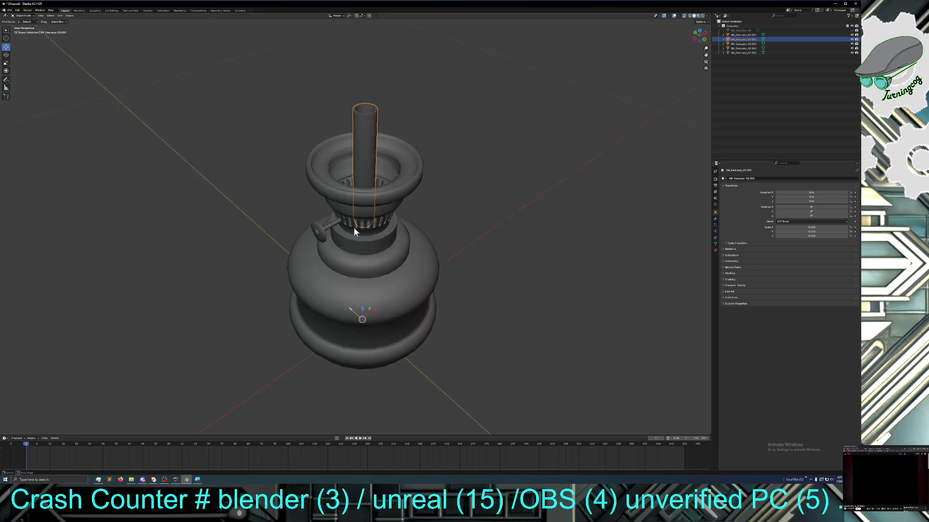
key(g)
key(z)
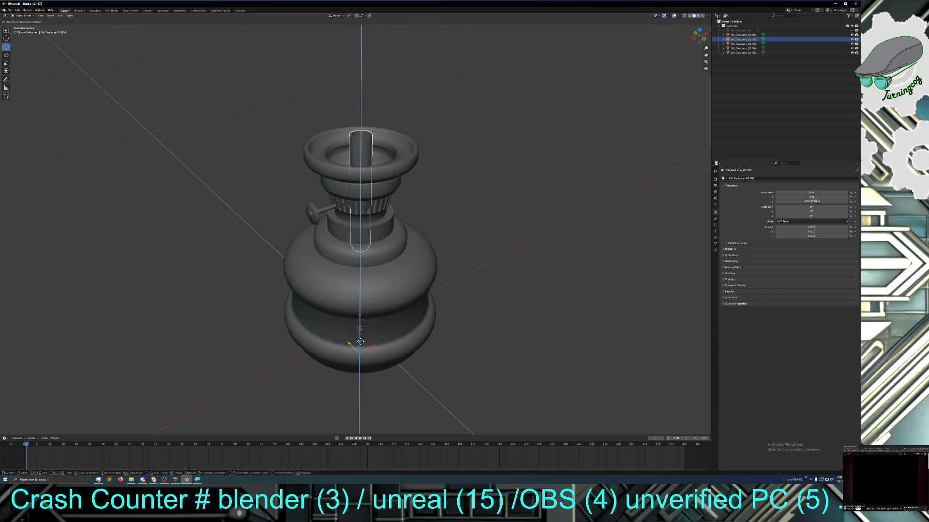
click(360, 341)
Deselect the wick tube and orbit to a higher angled view of the lamp
middle_drag(406, 312, 393, 296)
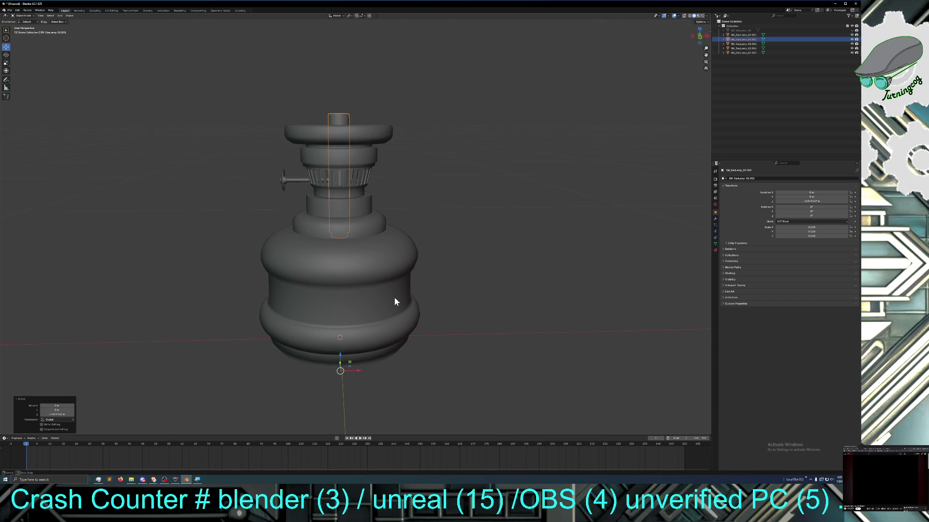
click(435, 272)
mouse_move(437, 270)
middle_down()
mouse_move(457, 283)
mouse_move(458, 229)
mouse_move(452, 237)
middle_up()
scroll(458, 260, up, 3)
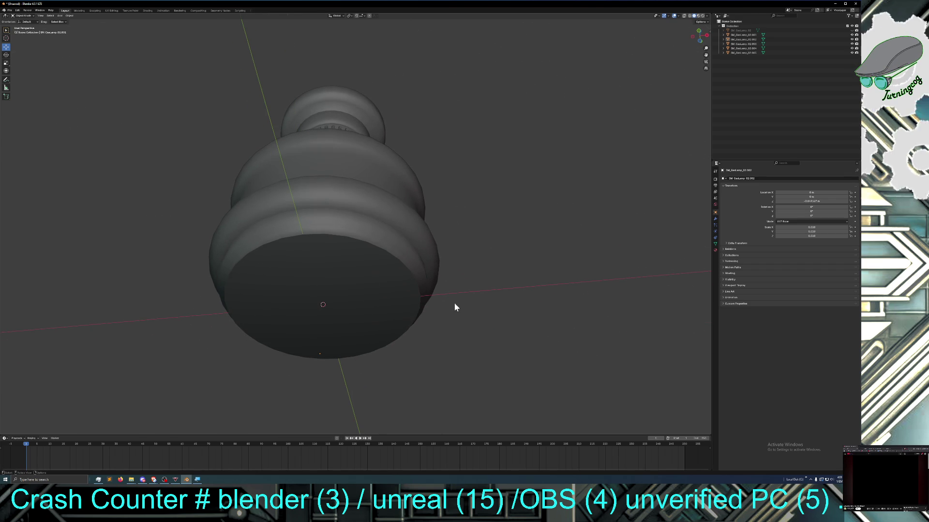
Select the base from below, enter Edit Mode and switch to vertex selection
middle_drag(453, 302, 463, 294)
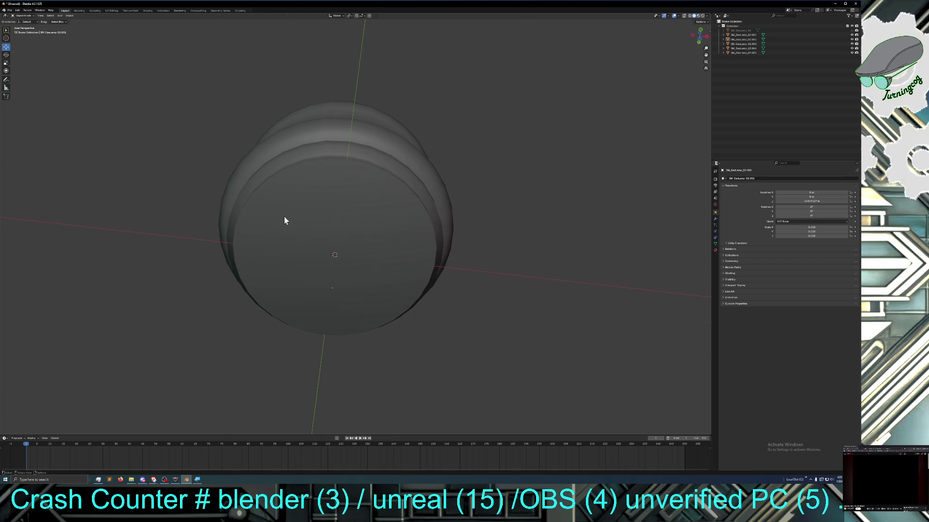
click(320, 186)
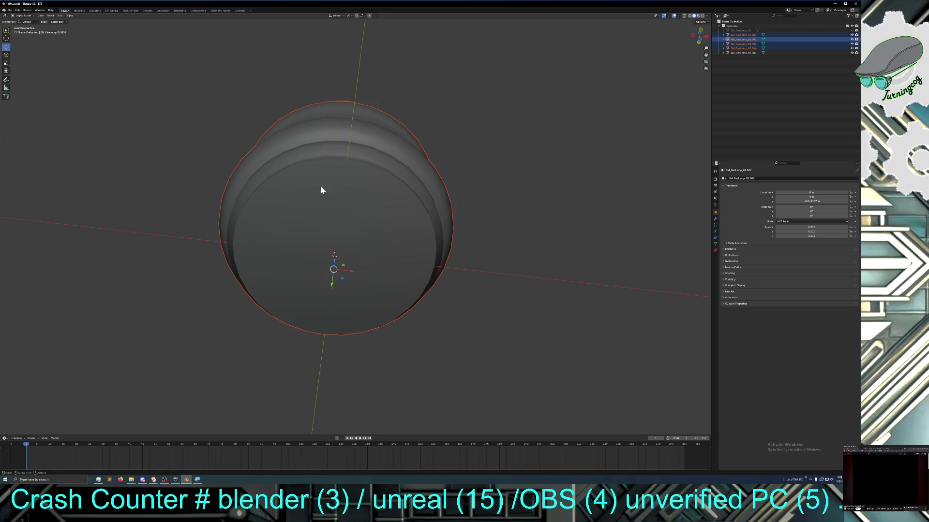
click(21, 15)
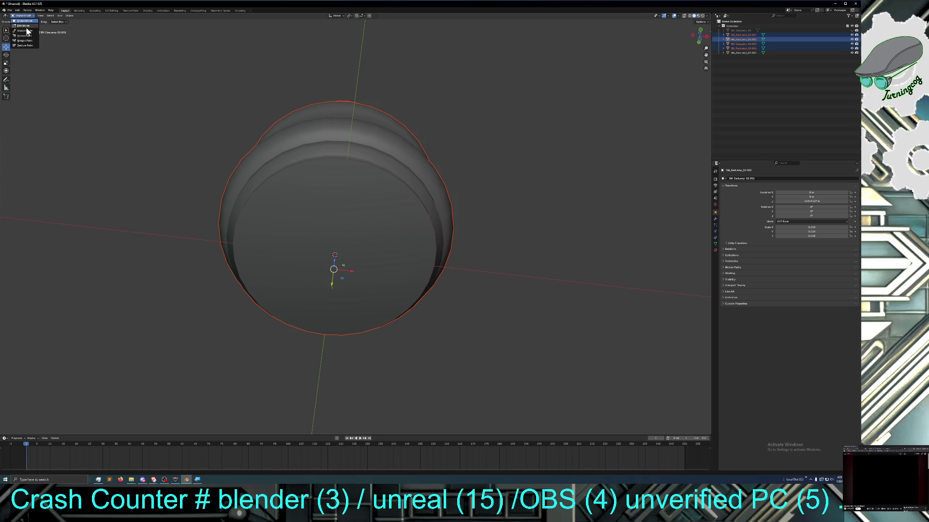
click(26, 27)
click(282, 237)
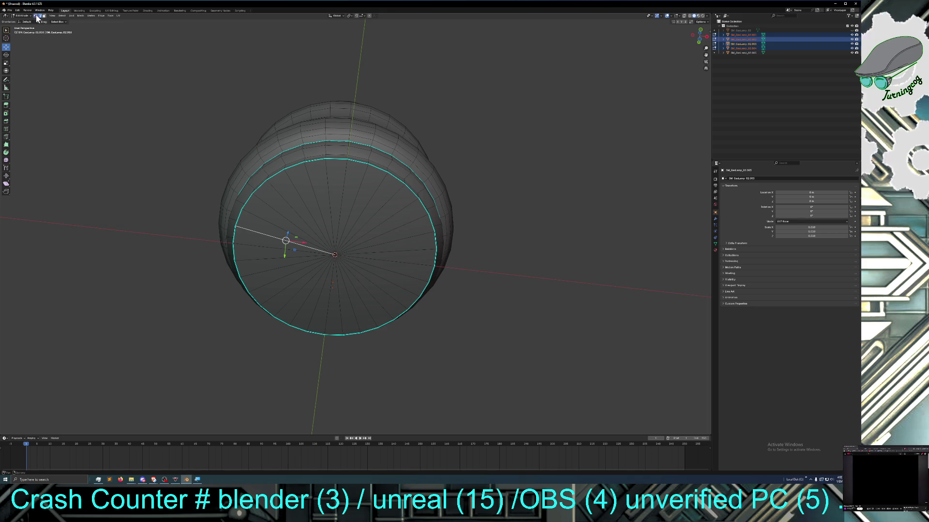
click(37, 17)
Delete the bottom centre vertex so the base's underside opens to its hollow interior
click(335, 255)
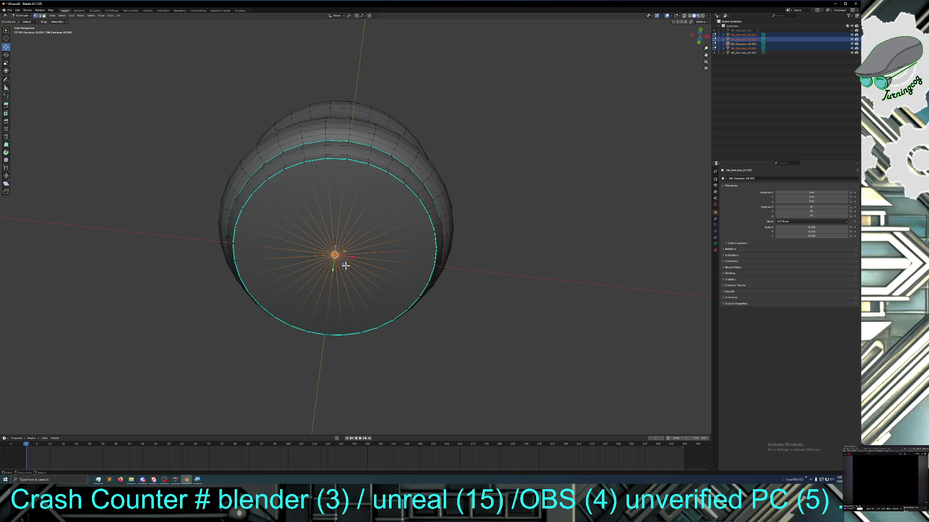
key(x)
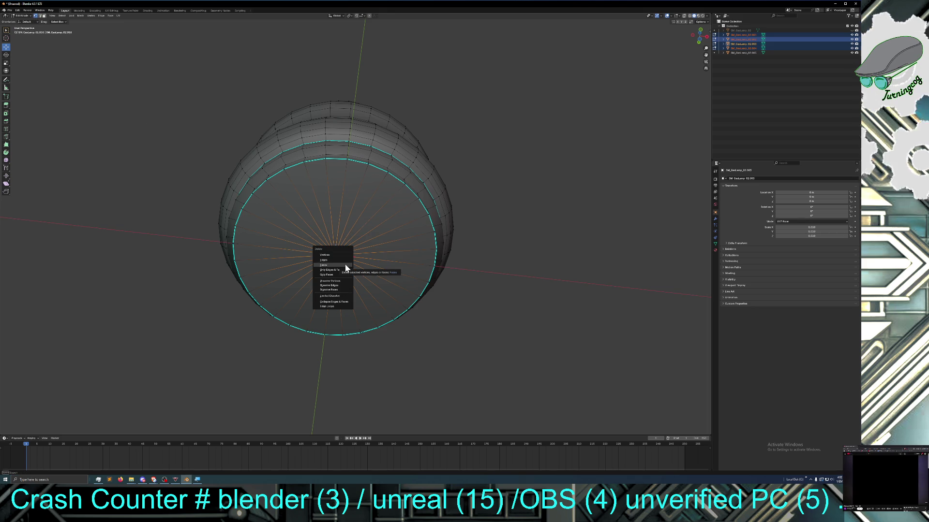
click(344, 265)
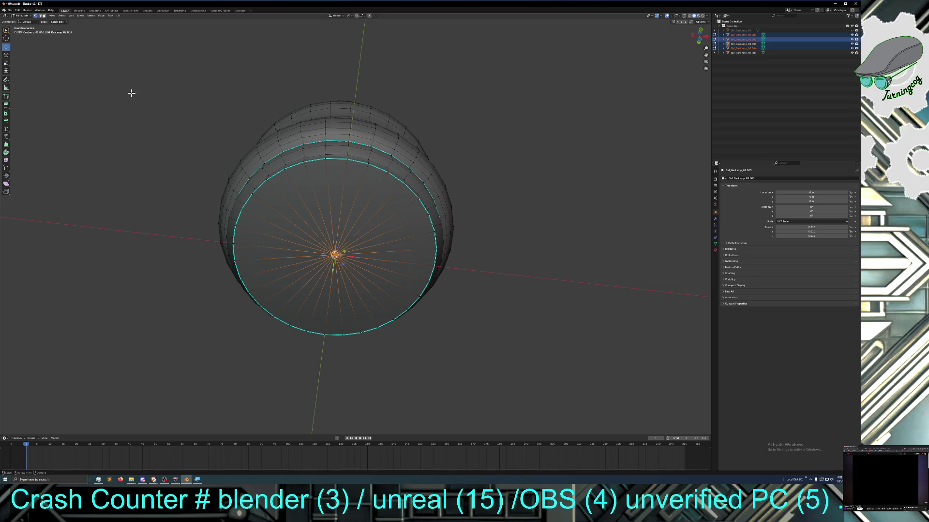
click(18, 10)
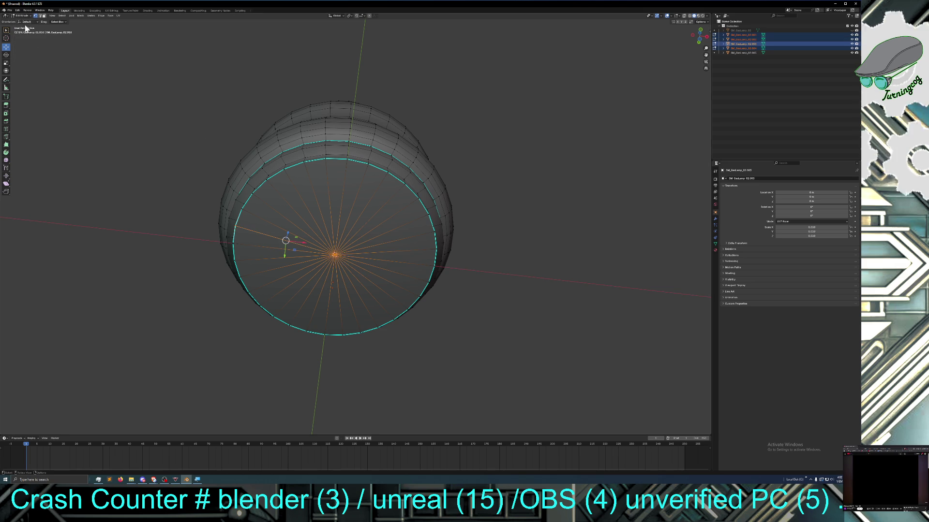
click(174, 271)
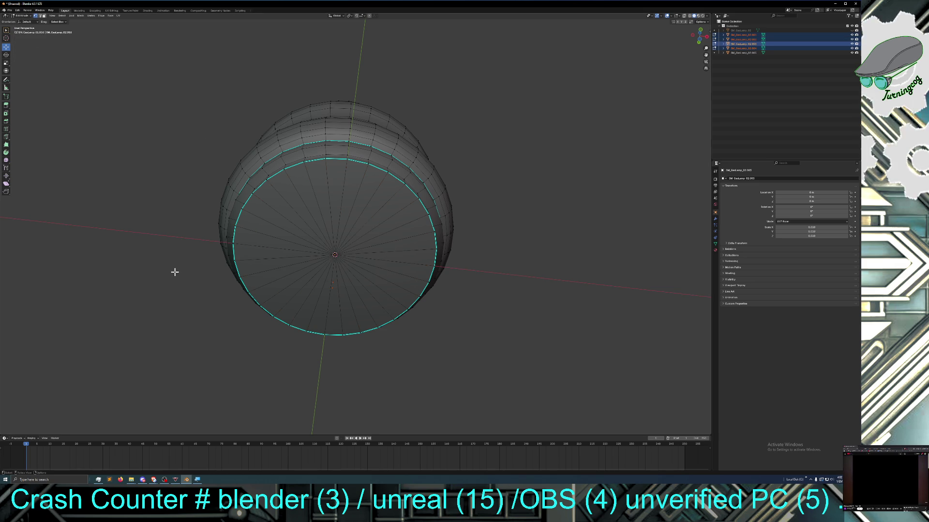
click(334, 255)
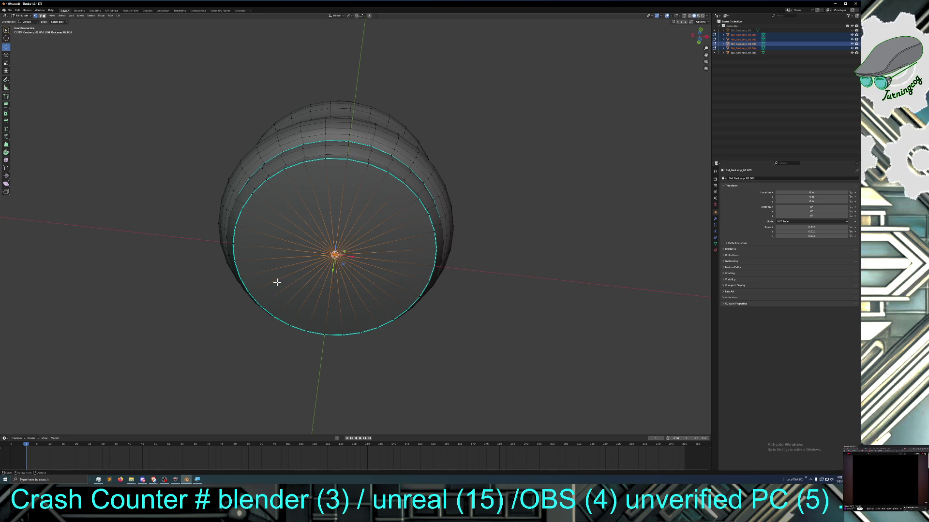
key(x)
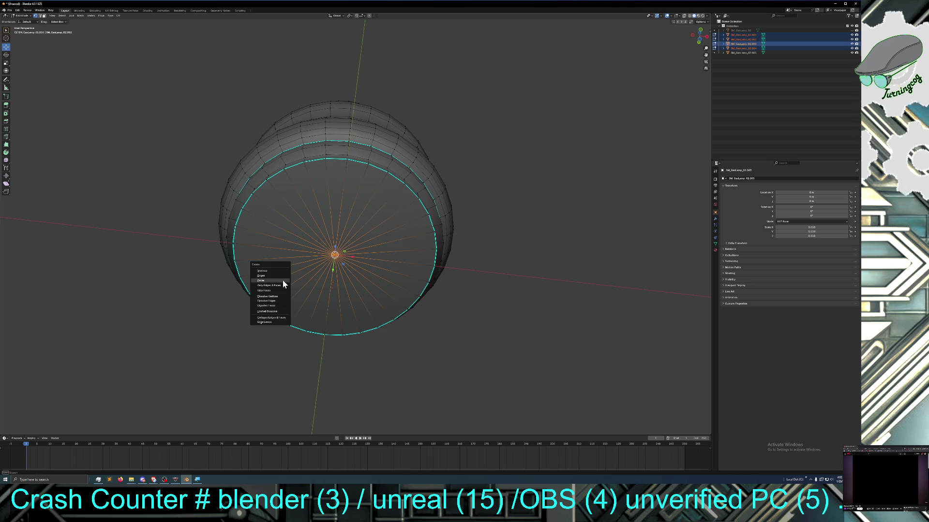
click(282, 270)
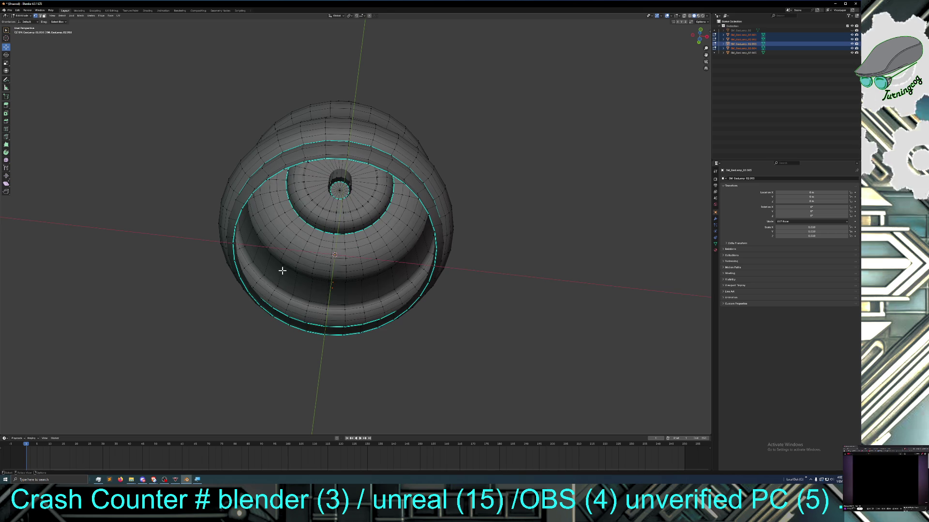
middle_drag(262, 288, 255, 296)
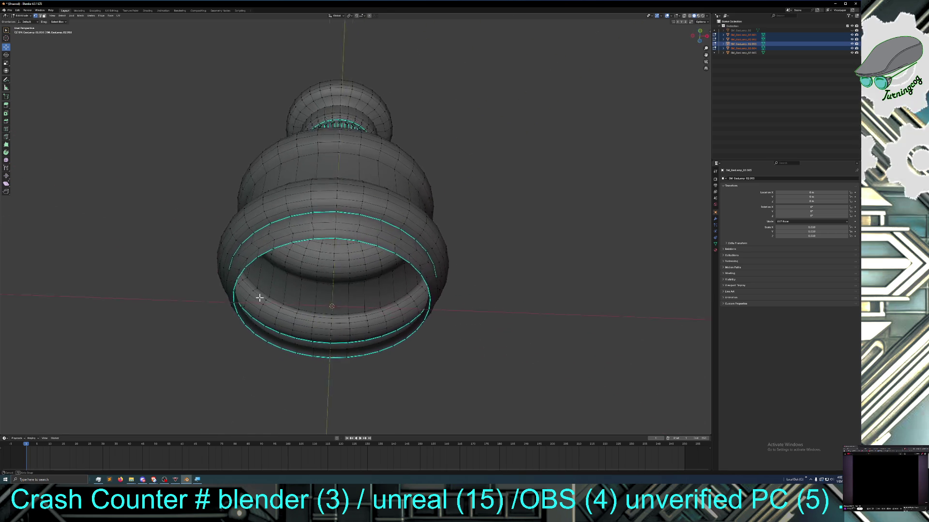
middle_drag(263, 324, 255, 330)
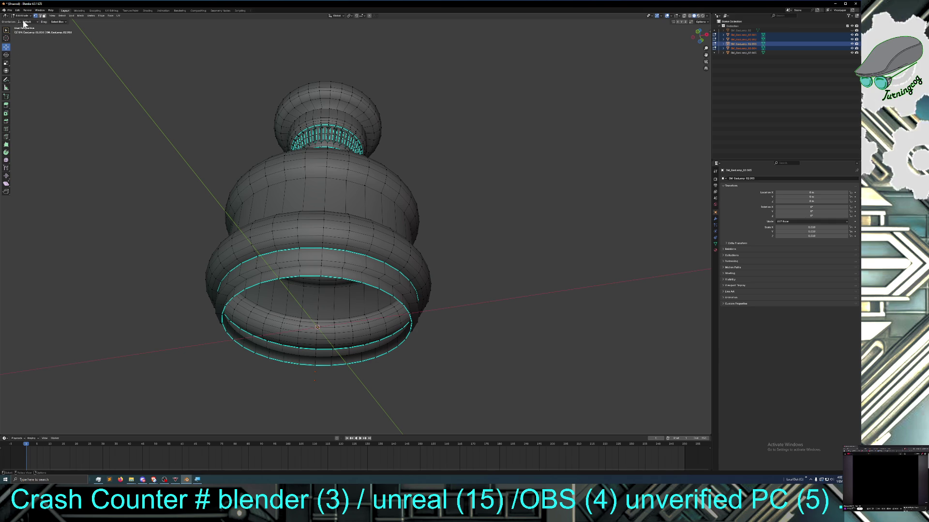
middle_drag(174, 227, 221, 274)
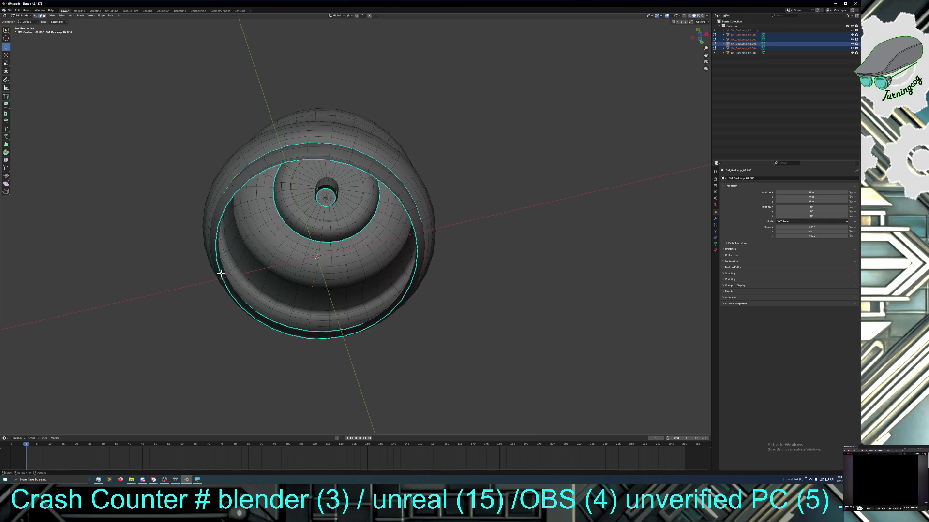
middle_drag(270, 322, 260, 342)
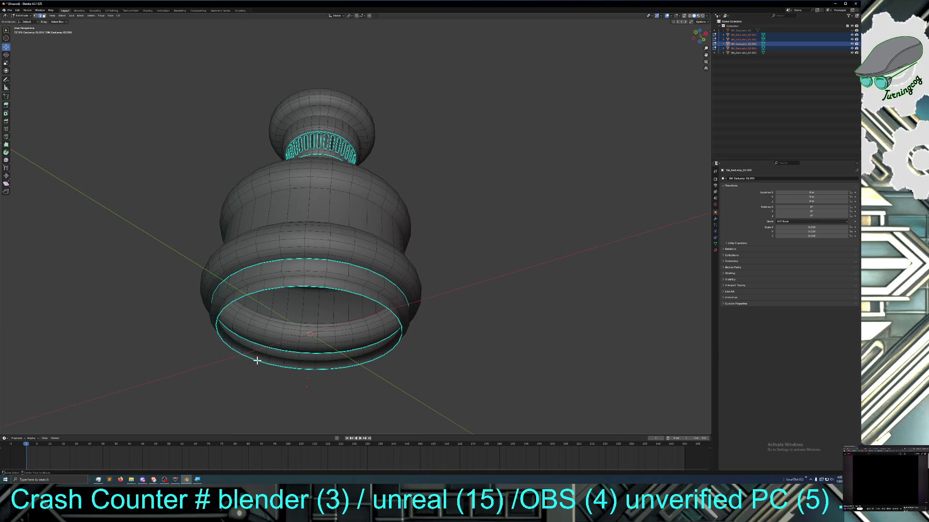
mouse_move(276, 347)
middle_down()
mouse_move(294, 369)
mouse_move(287, 341)
middle_up()
scroll(294, 369, up, 4)
scroll(294, 369, up, 2)
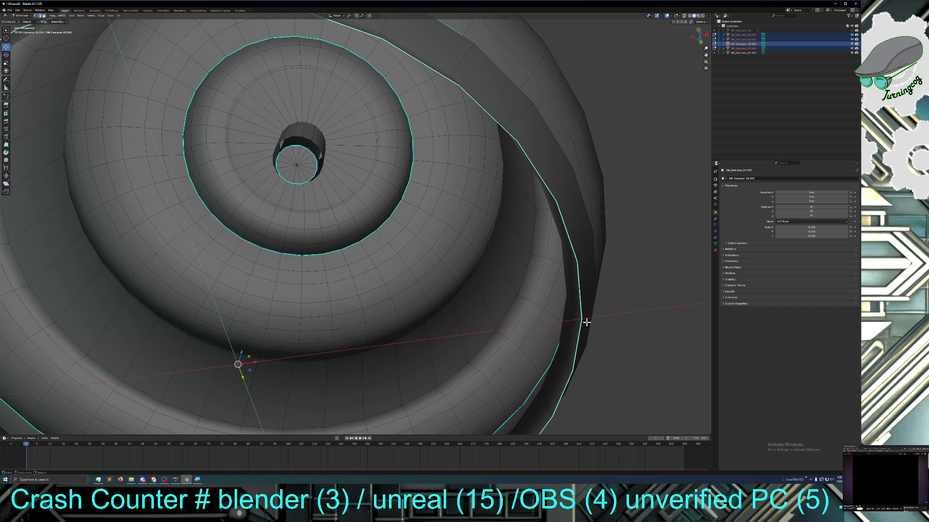
scroll(538, 313, down, 4)
middle_drag(508, 318, 494, 340)
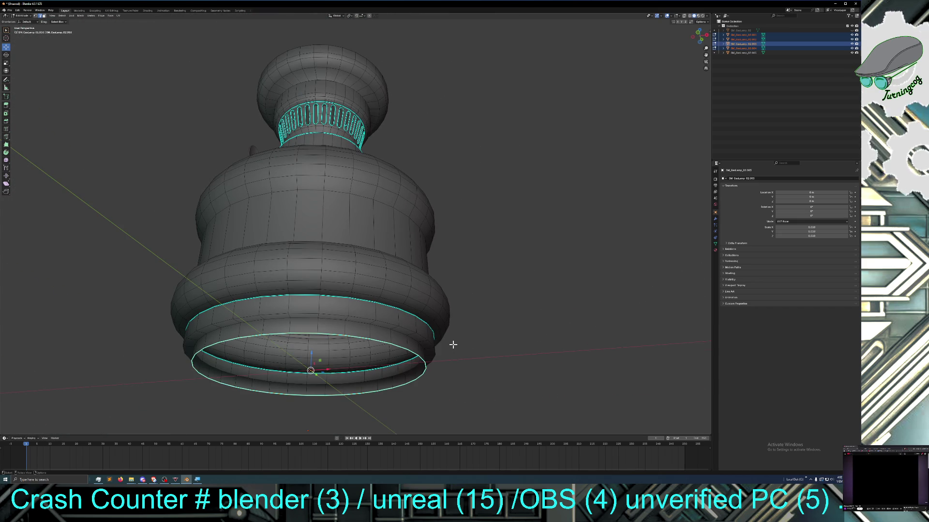
key(e)
Inset the base's bottom rim faces and shrink the new inner ring inward
click(426, 390)
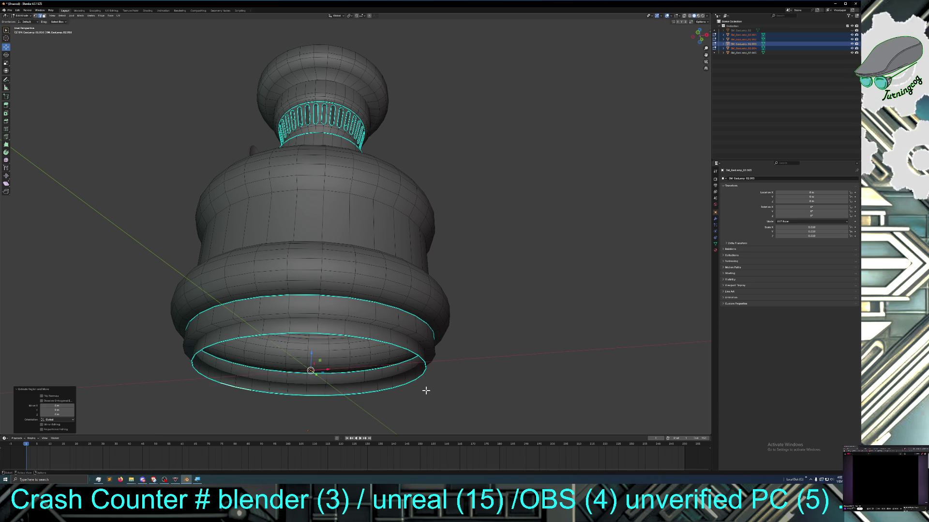
key(i)
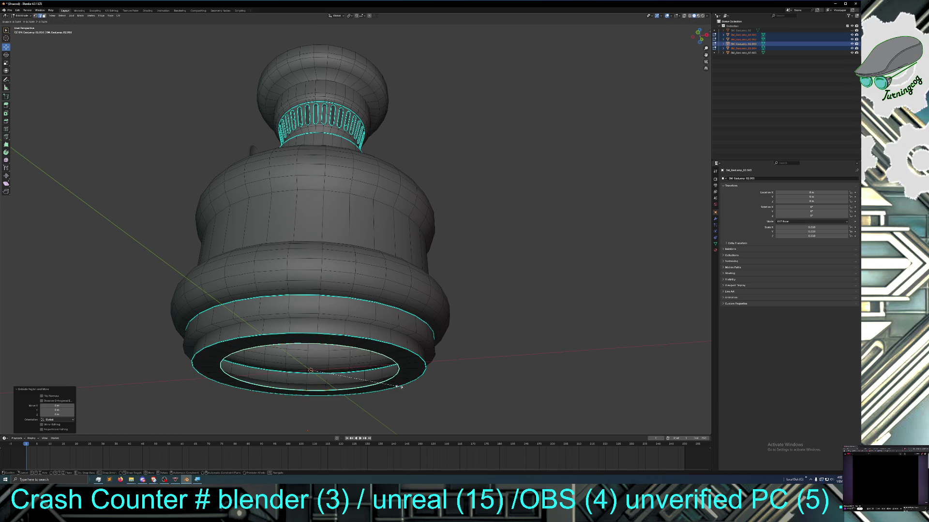
click(418, 386)
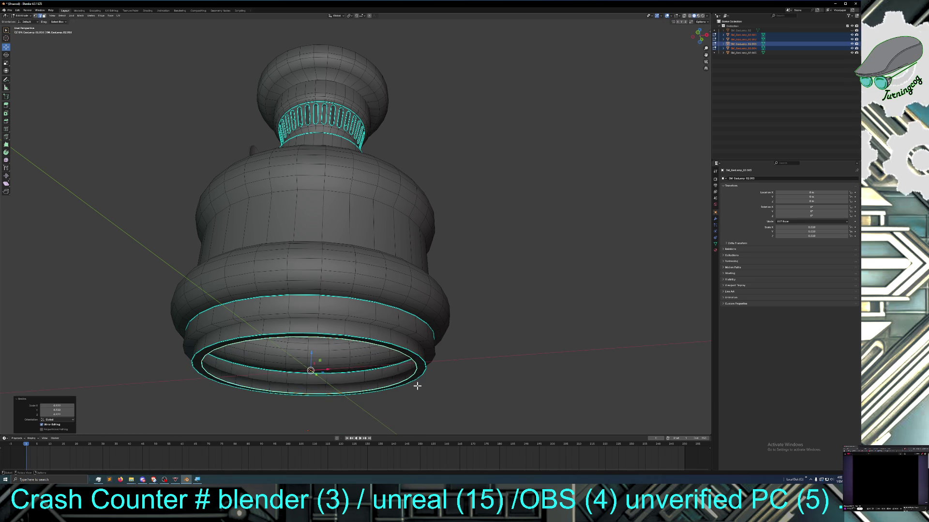
key(e)
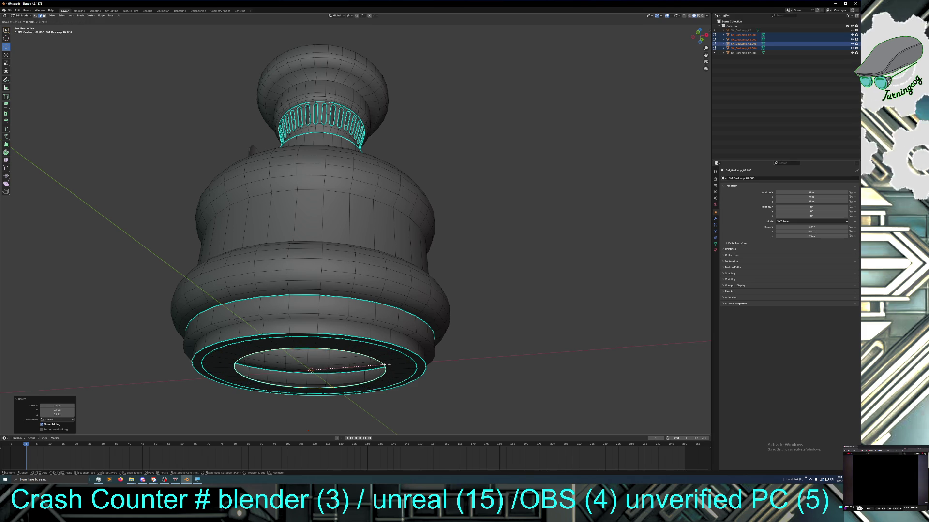
click(388, 365)
Raise the inner ring up into the base and widen it to form the recess
key(e)
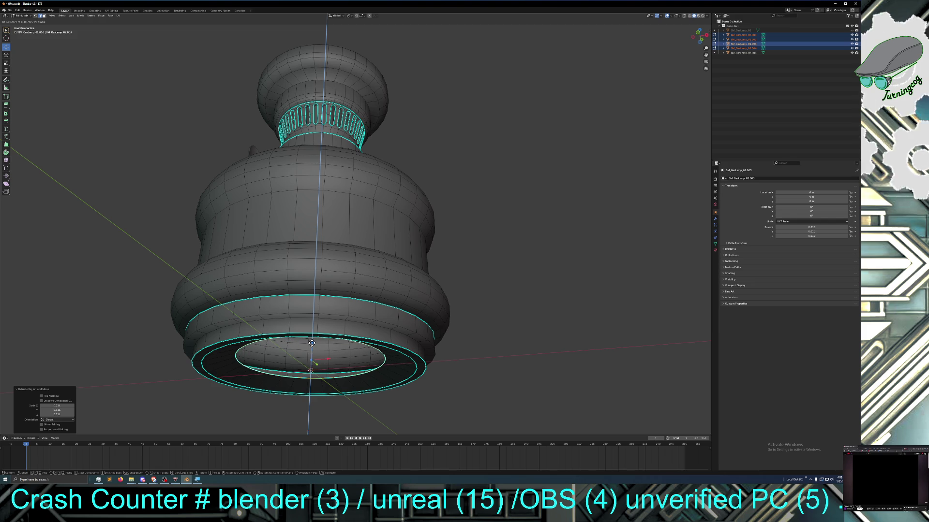
click(311, 344)
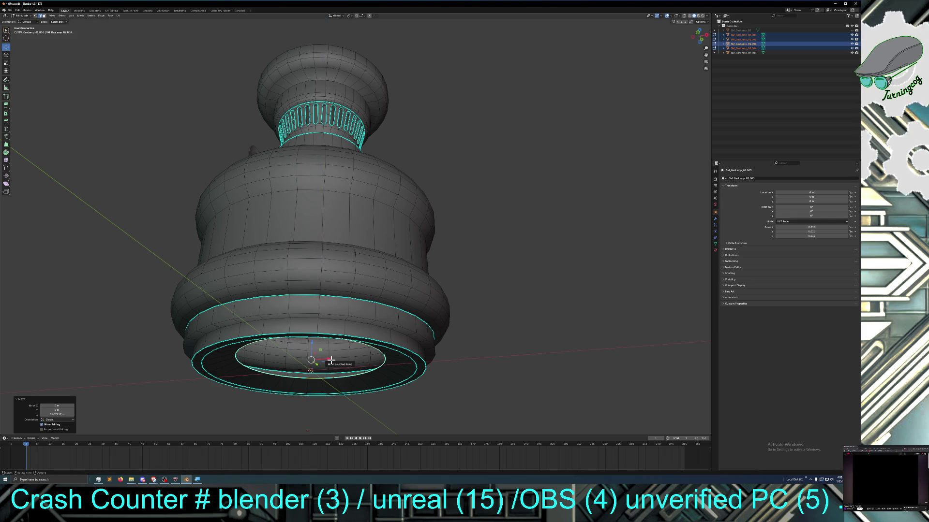
key(s)
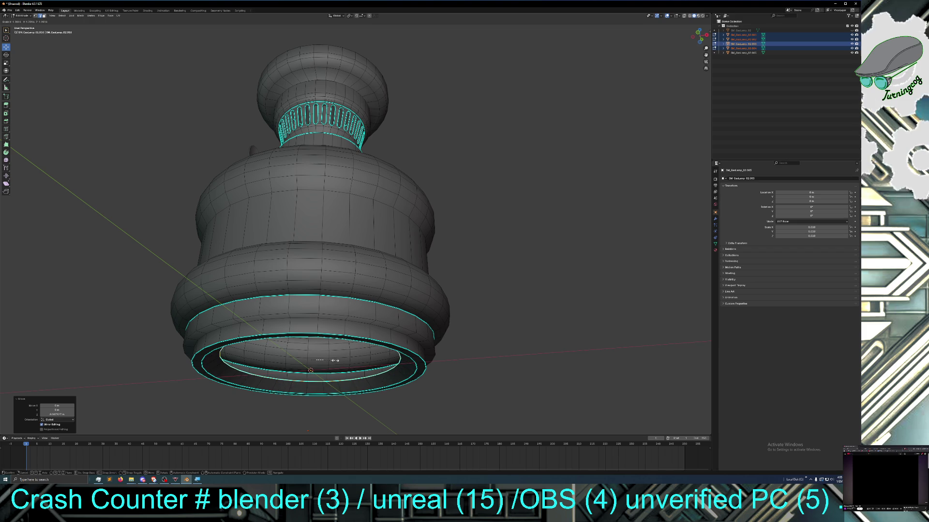
click(335, 361)
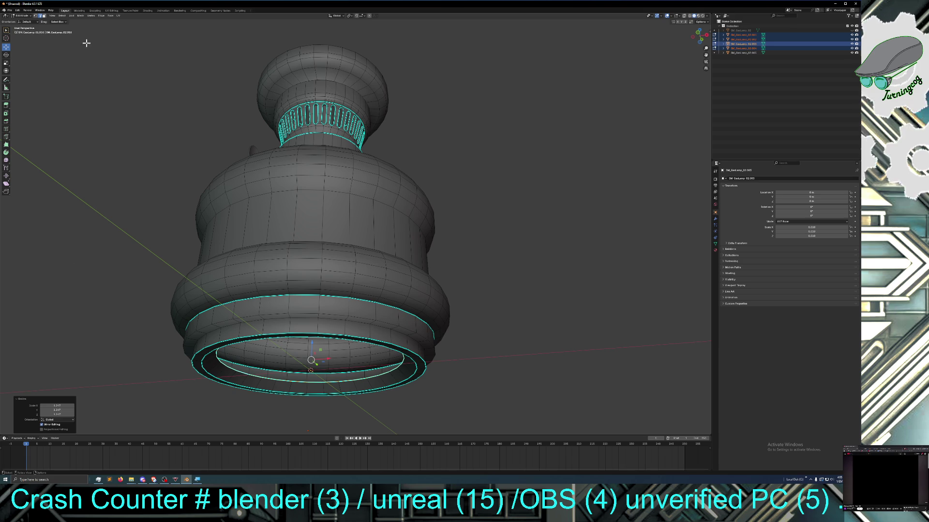
Close the opening inside the recessed rim with a face from the Face menu, checking it from below
click(112, 15)
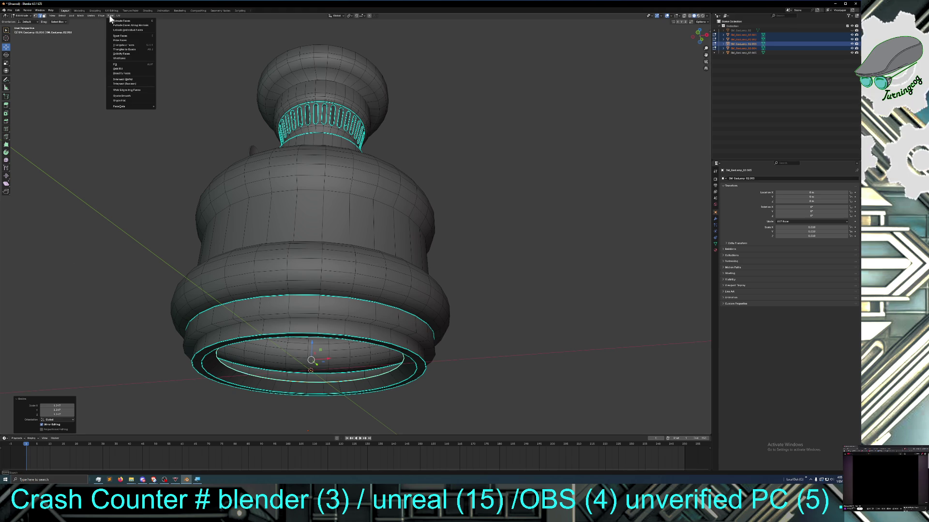
click(127, 73)
mouse_move(196, 221)
middle_down()
mouse_move(210, 262)
mouse_move(271, 292)
mouse_move(392, 275)
mouse_move(416, 306)
mouse_move(457, 321)
middle_up()
scroll(416, 306, down, 2)
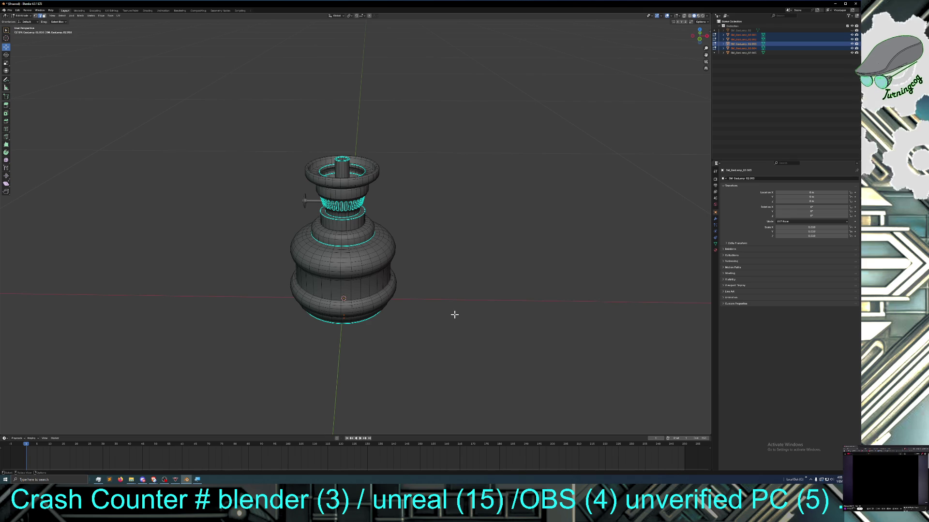
Orbit around the lamp to inspect it from the front, side and above
mouse_move(455, 314)
middle_down()
mouse_move(466, 290)
mouse_move(468, 314)
middle_up()
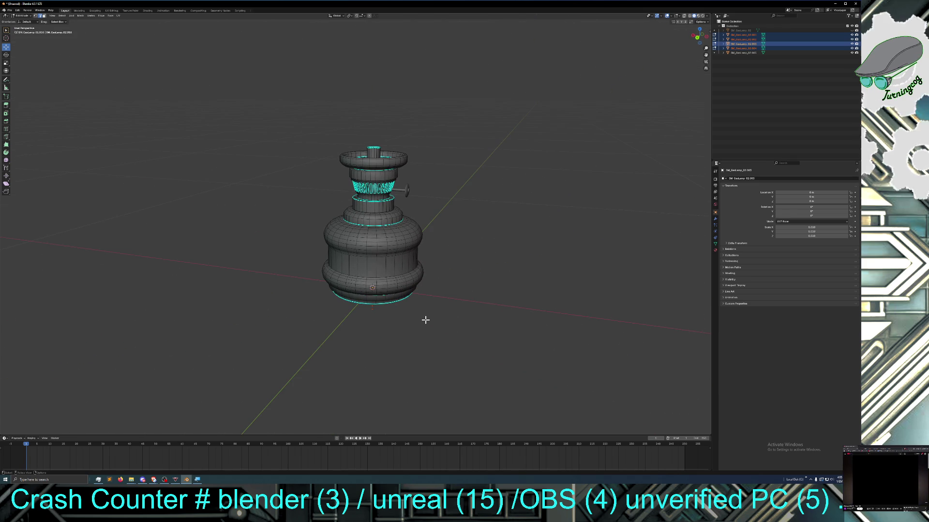
mouse_move(433, 301)
middle_down()
mouse_move(442, 314)
mouse_move(384, 289)
middle_up()
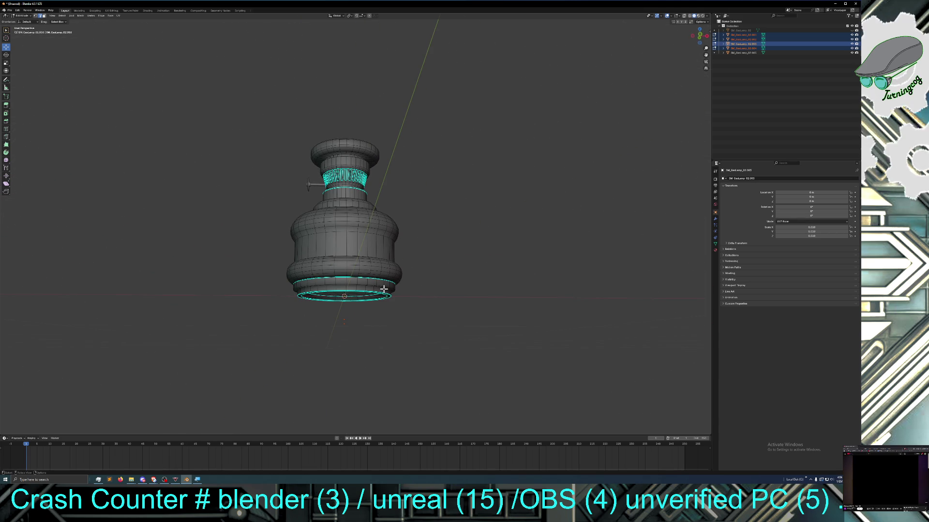
middle_drag(395, 281, 393, 293)
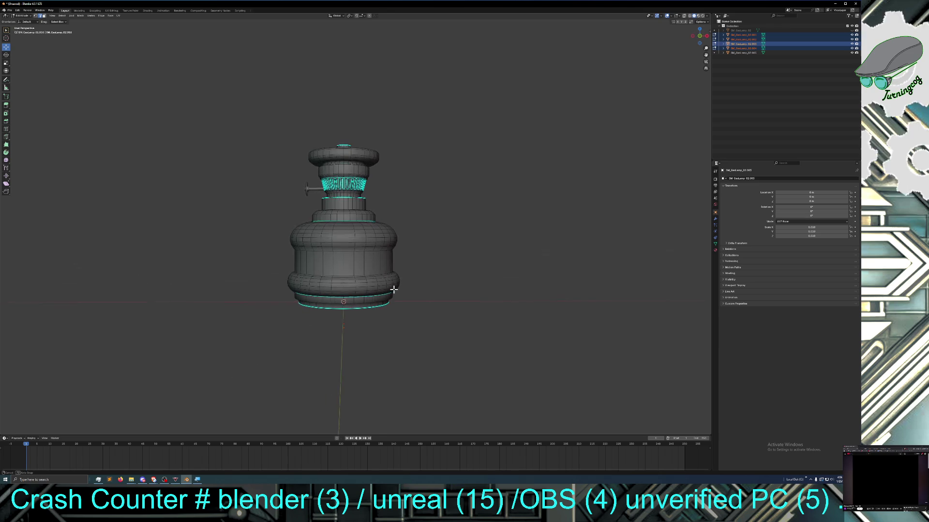
middle_drag(303, 257, 305, 258)
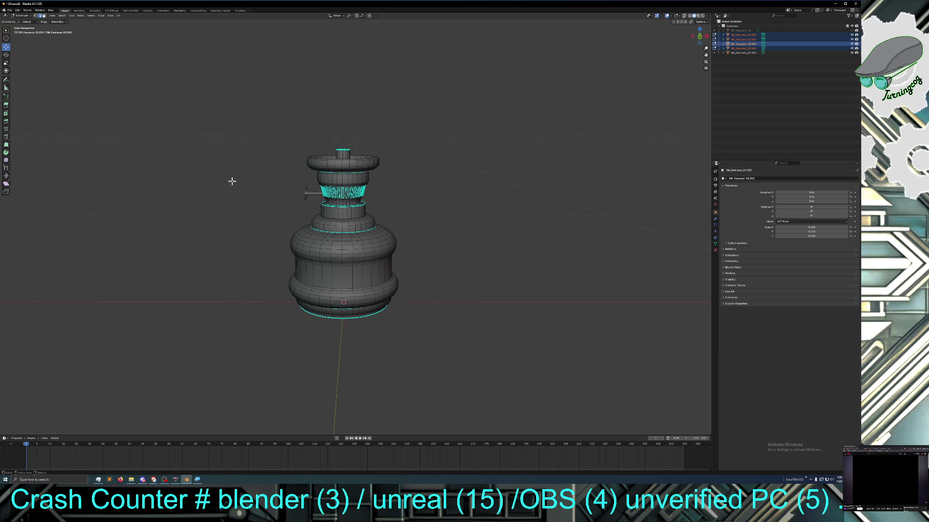
mouse_move(179, 161)
middle_down()
mouse_move(257, 184)
mouse_move(260, 157)
middle_up()
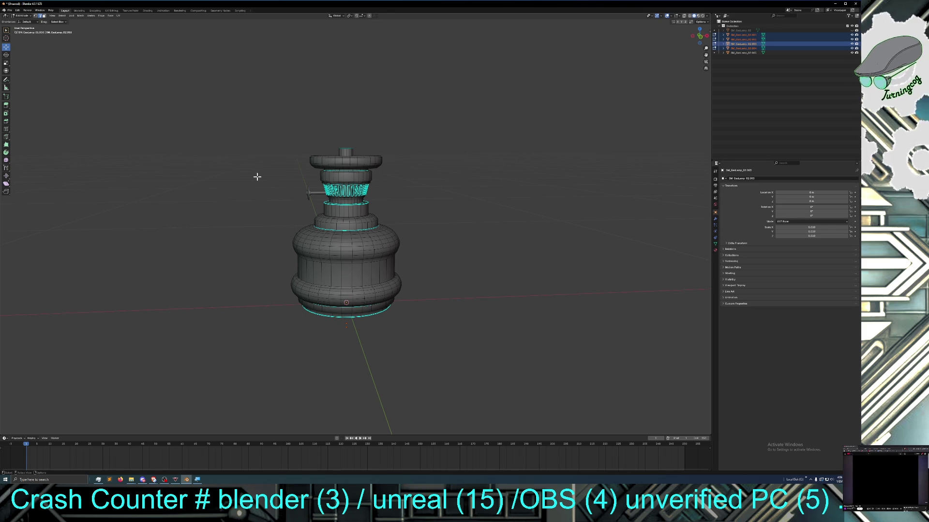
mouse_move(261, 156)
middle_down()
mouse_move(250, 232)
mouse_move(251, 217)
middle_up()
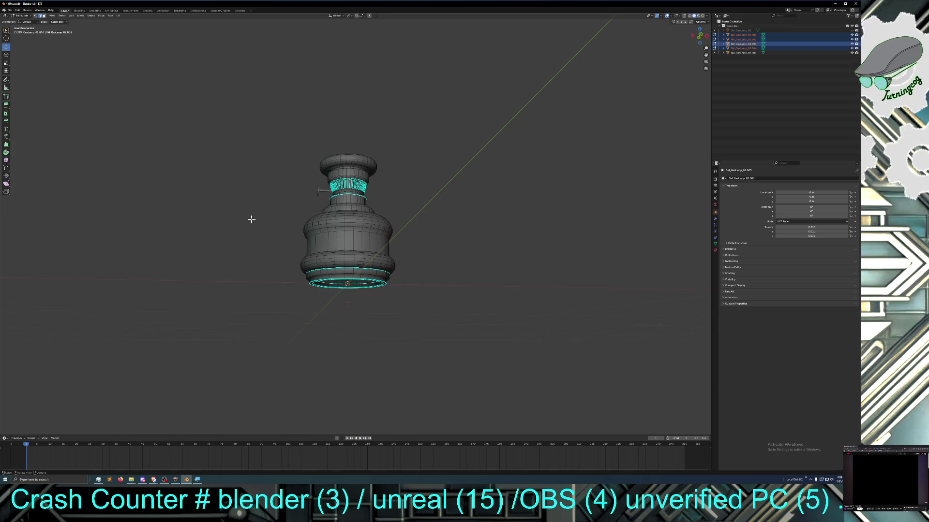
mouse_move(252, 220)
middle_down()
mouse_move(331, 235)
mouse_move(266, 240)
middle_up()
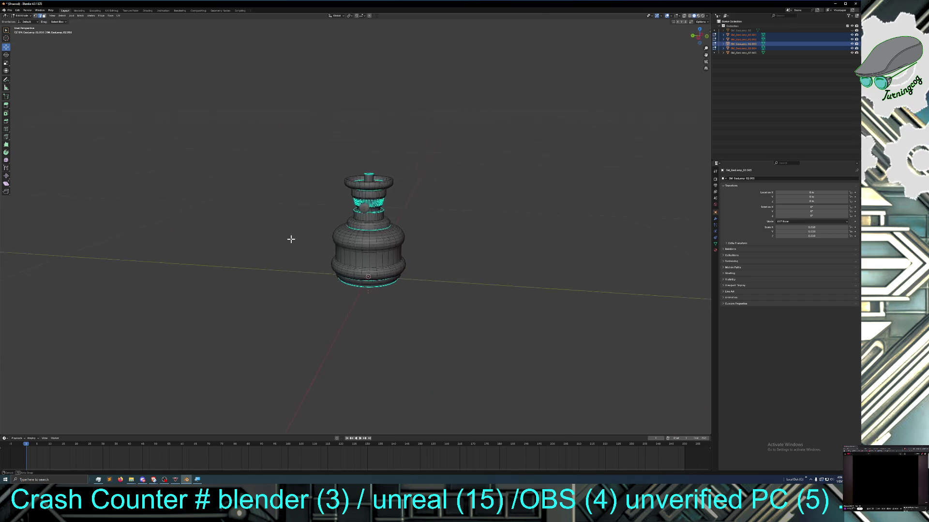
scroll(266, 239, up, 1)
scroll(268, 243, up, 1)
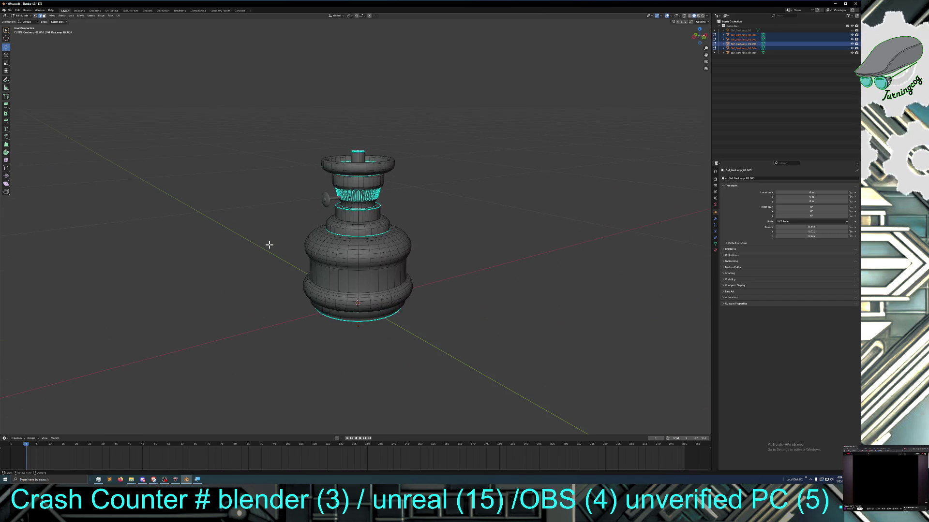
scroll(269, 245, up, 1)
middle_drag(269, 245, 203, 250)
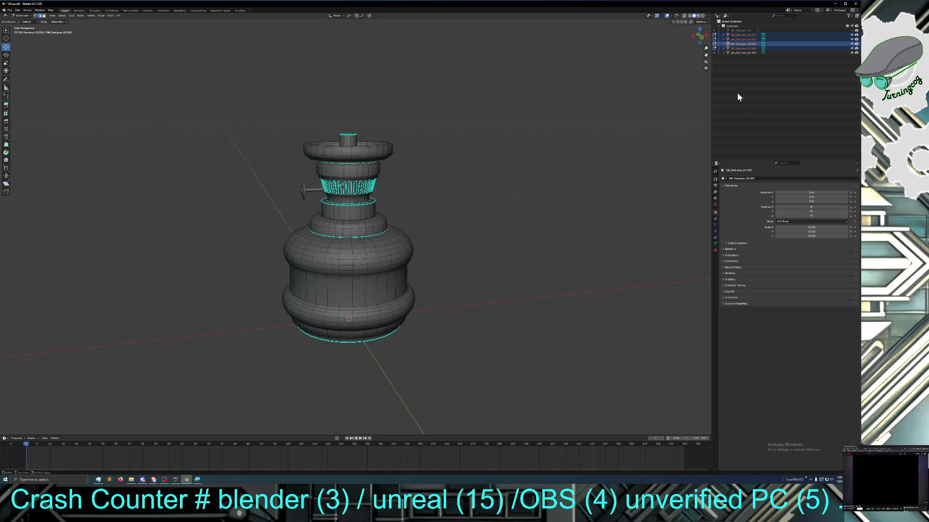
Unhide the glass chimney in the Outliner so the full assembled lamp shows
click(852, 31)
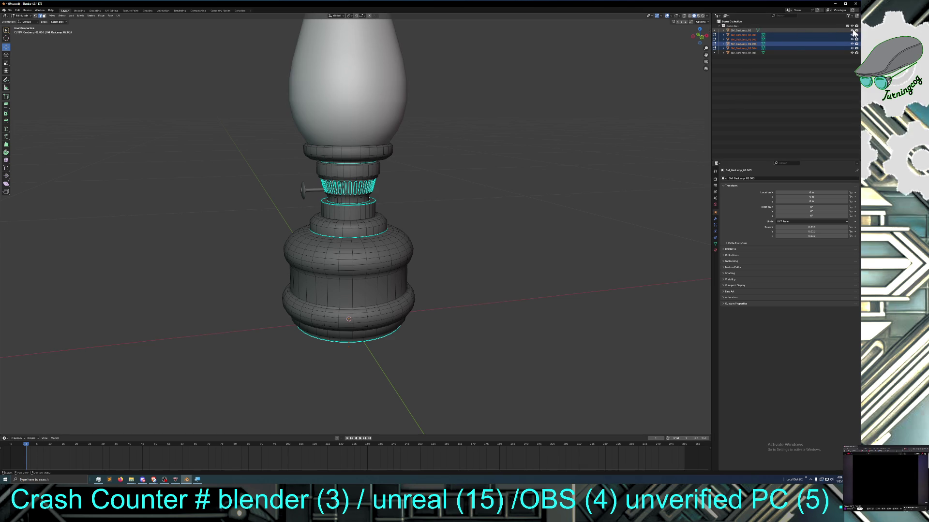
scroll(507, 218, down, 5)
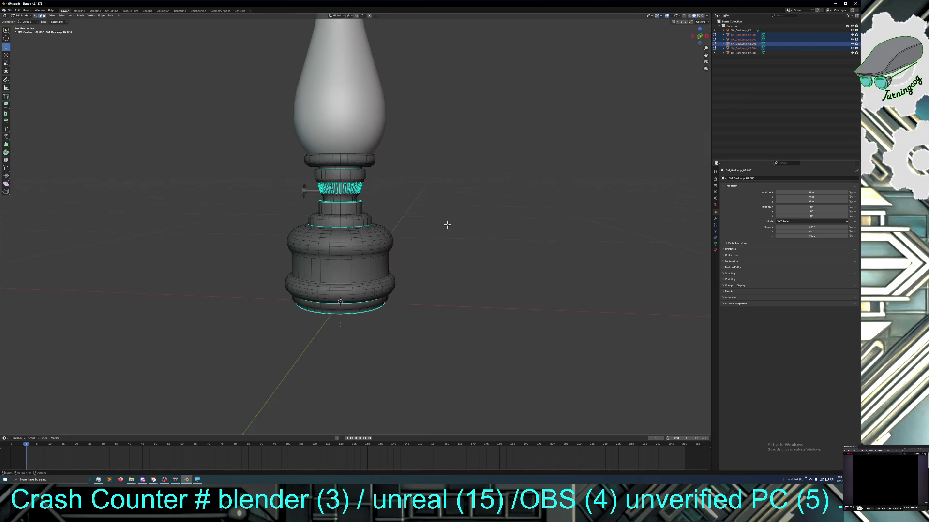
mouse_move(443, 218)
middle_down()
mouse_move(480, 238)
mouse_move(448, 252)
middle_up()
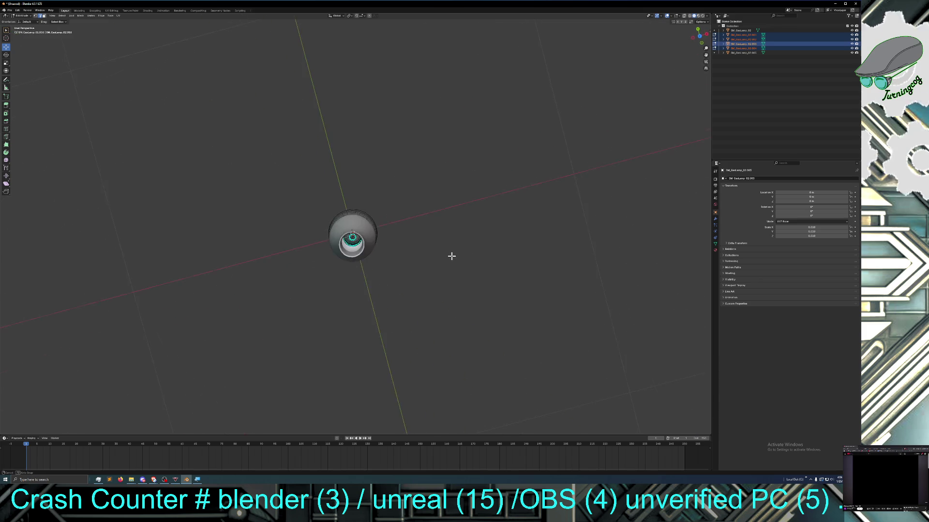
middle_drag(448, 253, 437, 210)
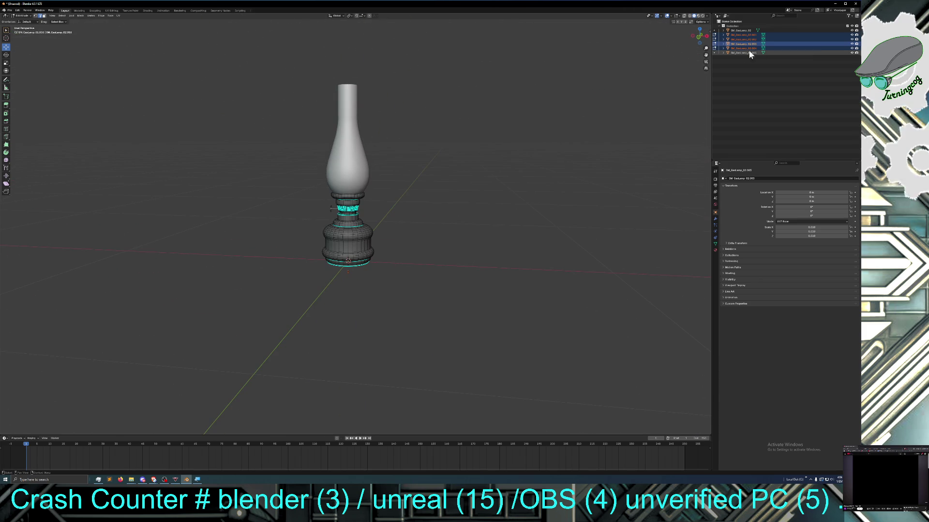
Toggle Outliner visibility to leave the glass chimney hidden with the base and neck ring shown
click(853, 44)
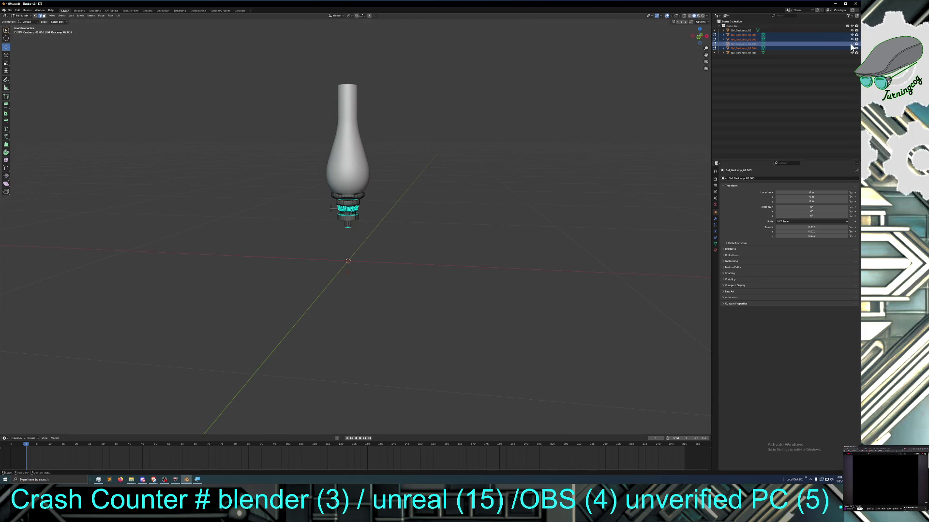
click(853, 47)
click(853, 36)
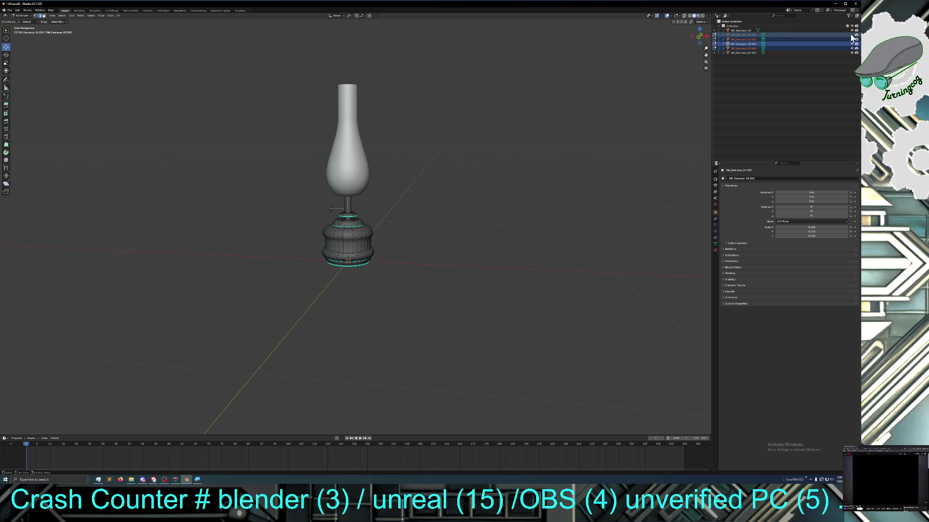
click(853, 31)
click(853, 35)
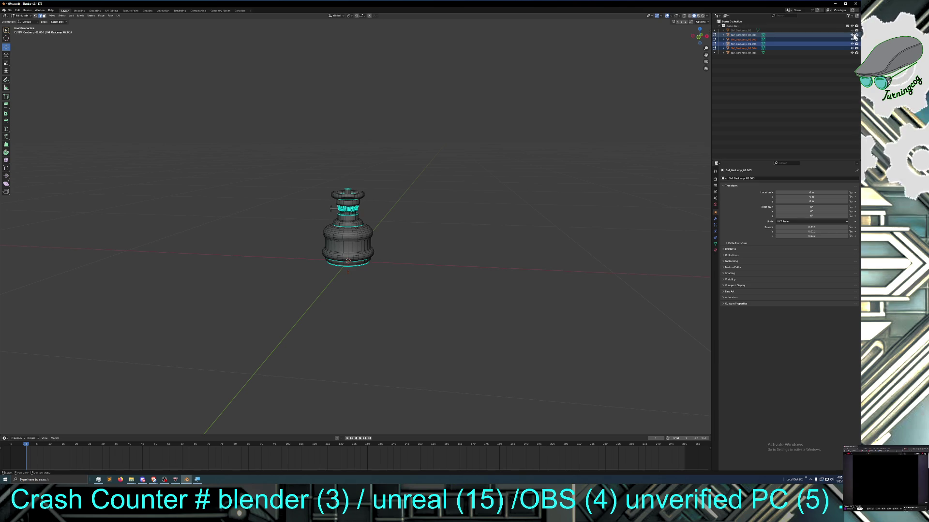
scroll(494, 259, up, 1)
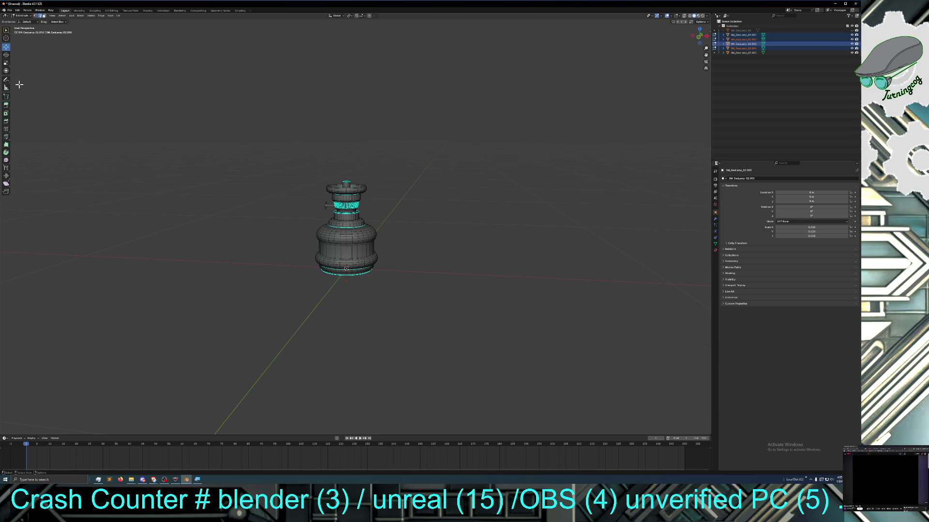
Switch the burner from mesh editing back to Object Mode
click(24, 21)
click(26, 25)
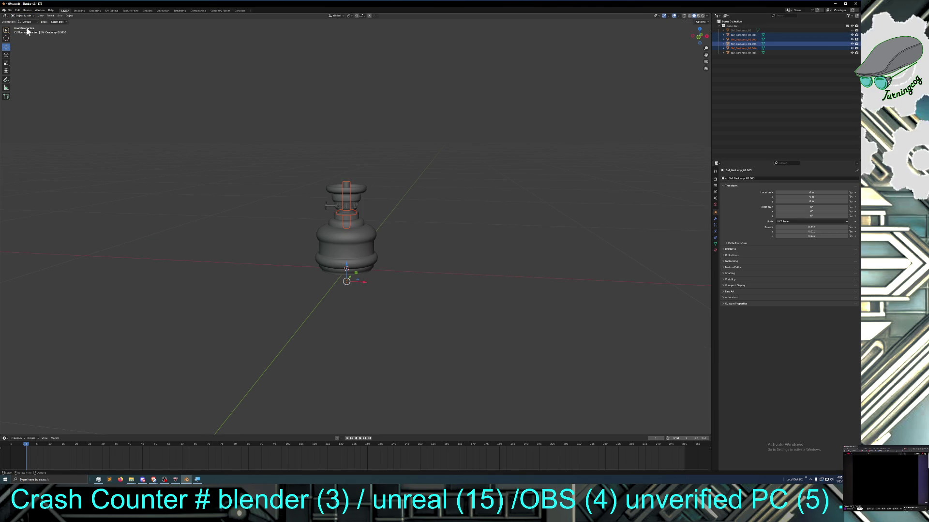
Deselect everything, select the burner assembly on top and orbit to look down into it
middle_drag(184, 220, 192, 220)
click(192, 221)
scroll(255, 261, up, 1)
scroll(276, 283, up, 2)
middle_drag(274, 284, 276, 288)
scroll(276, 288, up, 1)
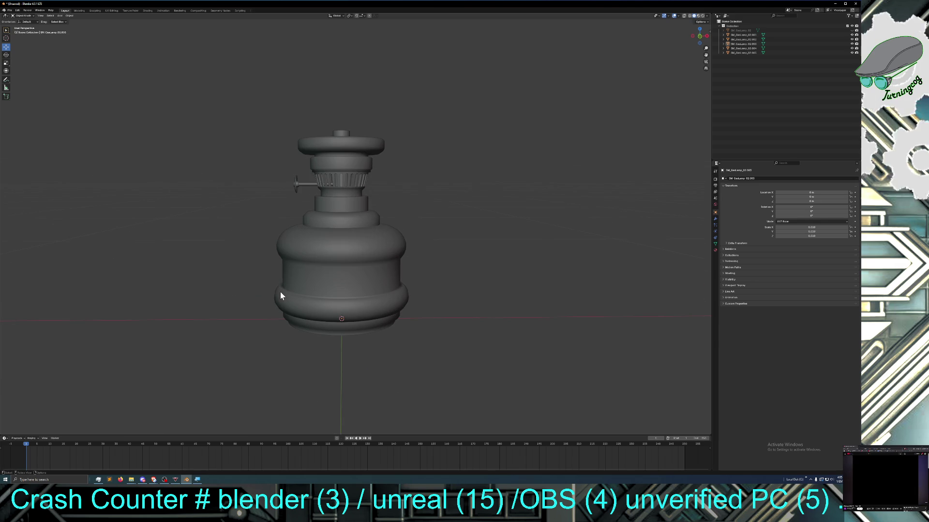
click(338, 161)
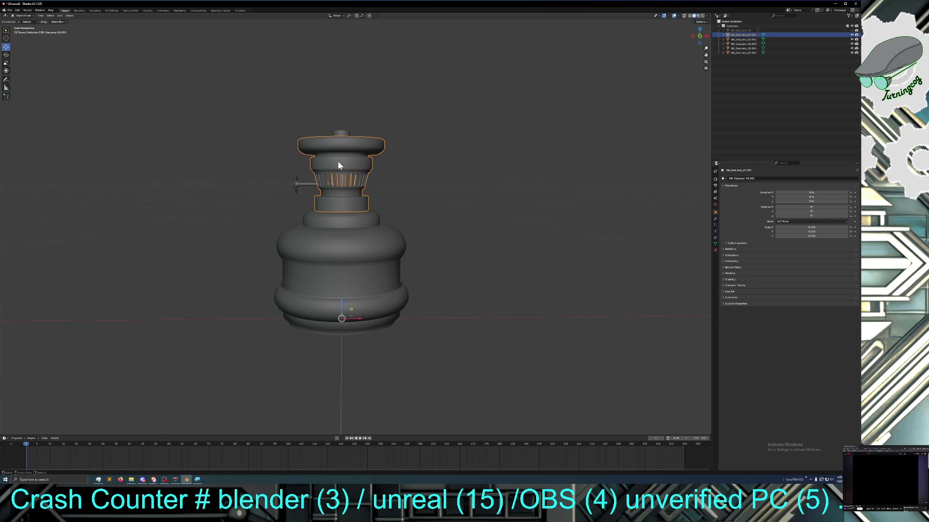
mouse_move(337, 161)
middle_down()
mouse_move(374, 201)
mouse_move(482, 189)
mouse_move(477, 197)
mouse_move(469, 187)
middle_up()
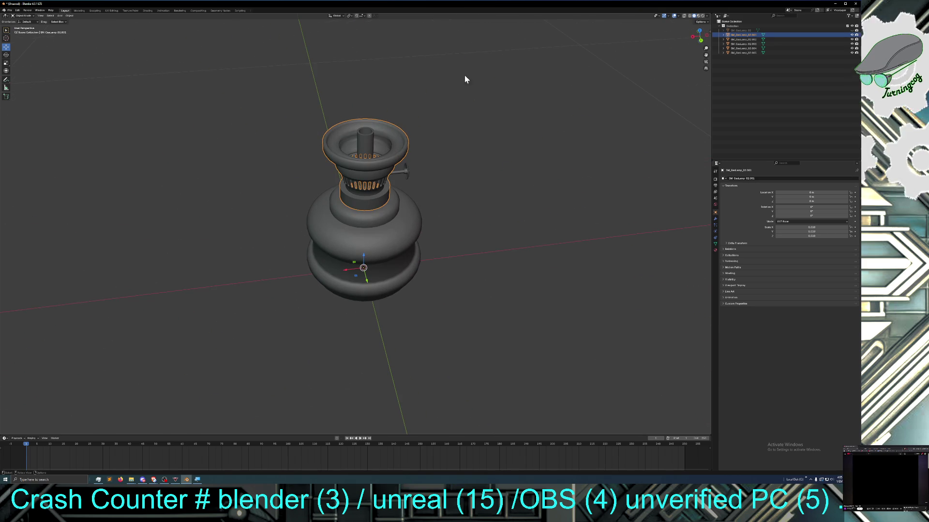
click(668, 17)
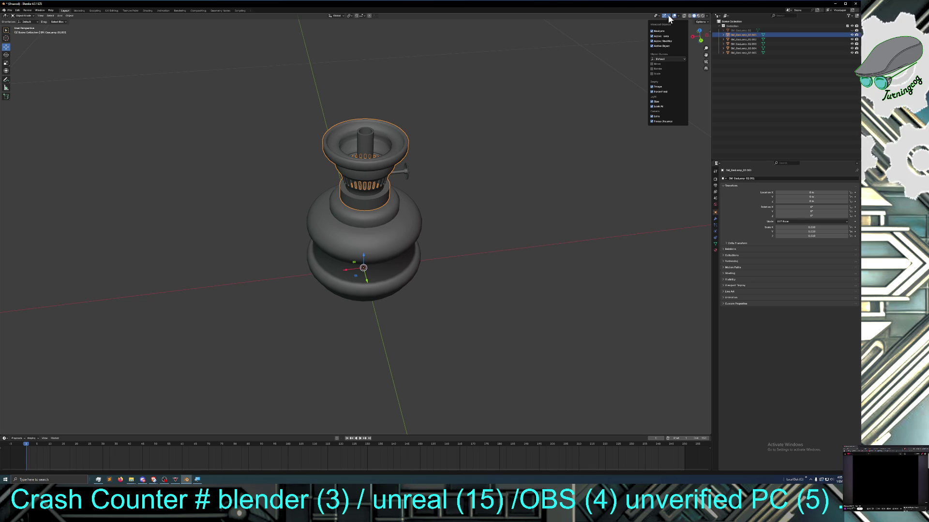
click(691, 17)
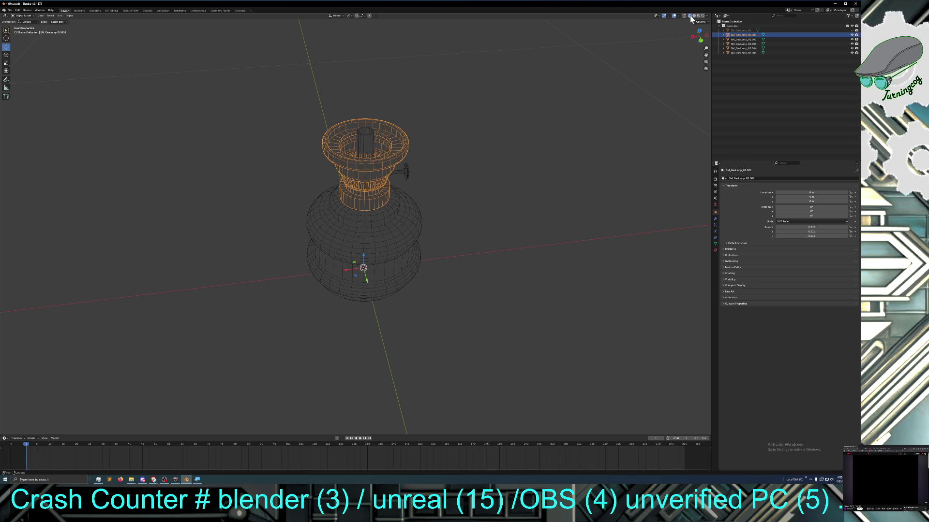
click(696, 16)
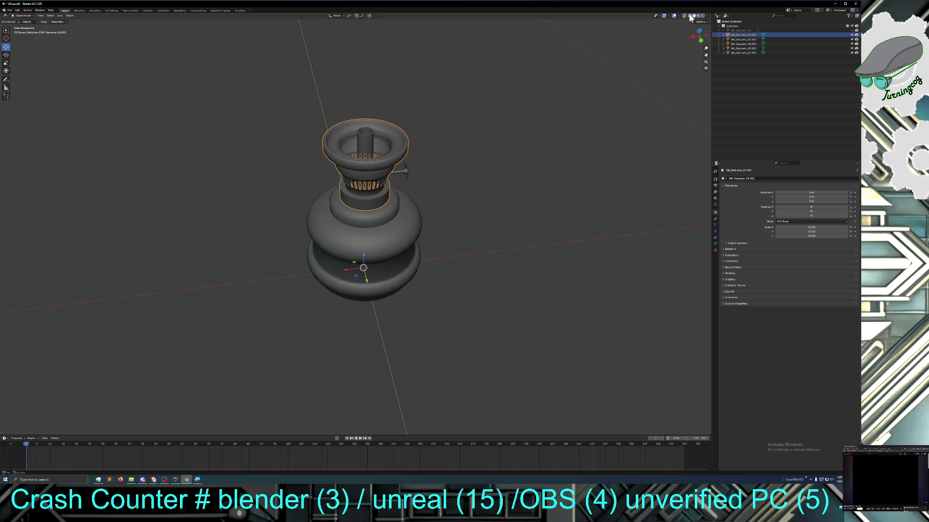
click(700, 17)
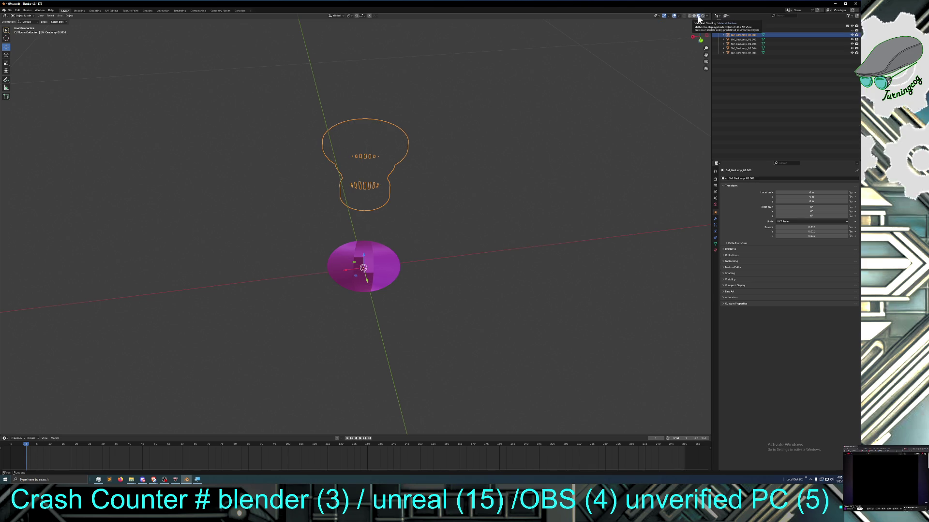
middle_drag(539, 157, 541, 148)
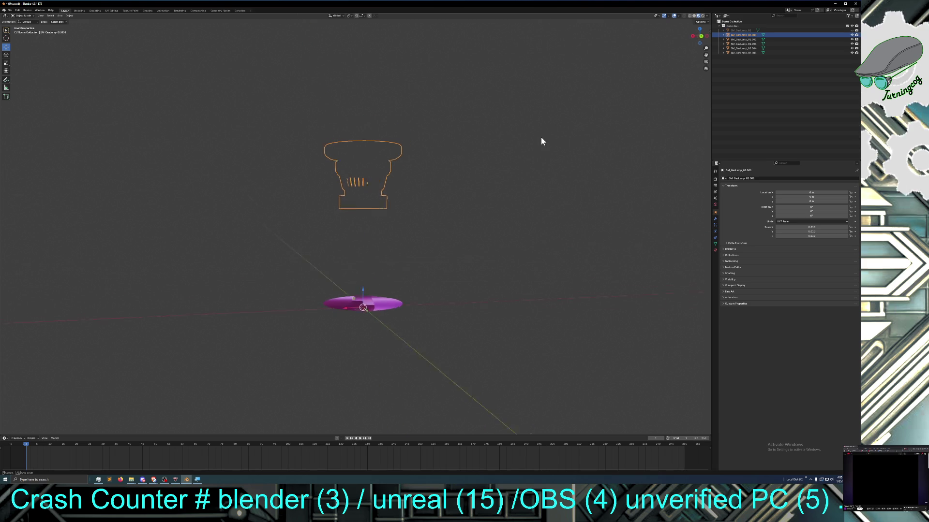
click(690, 16)
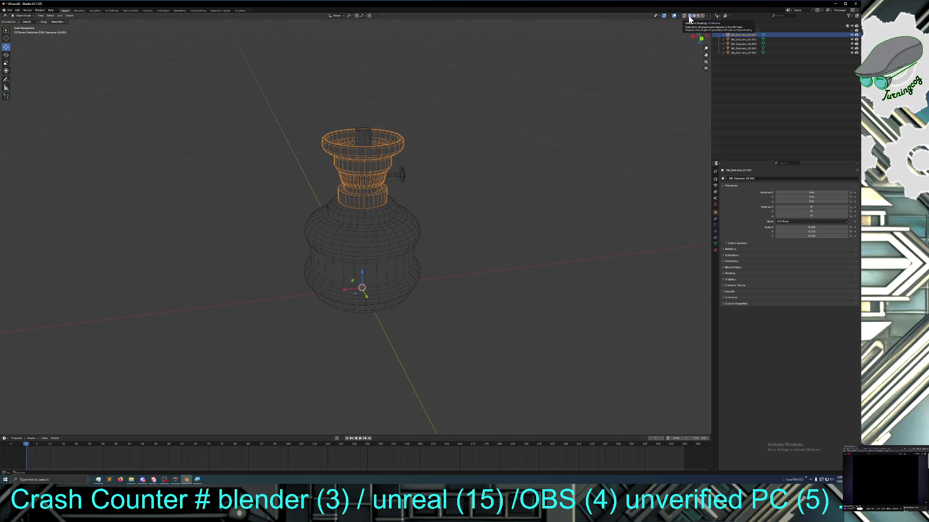
click(699, 16)
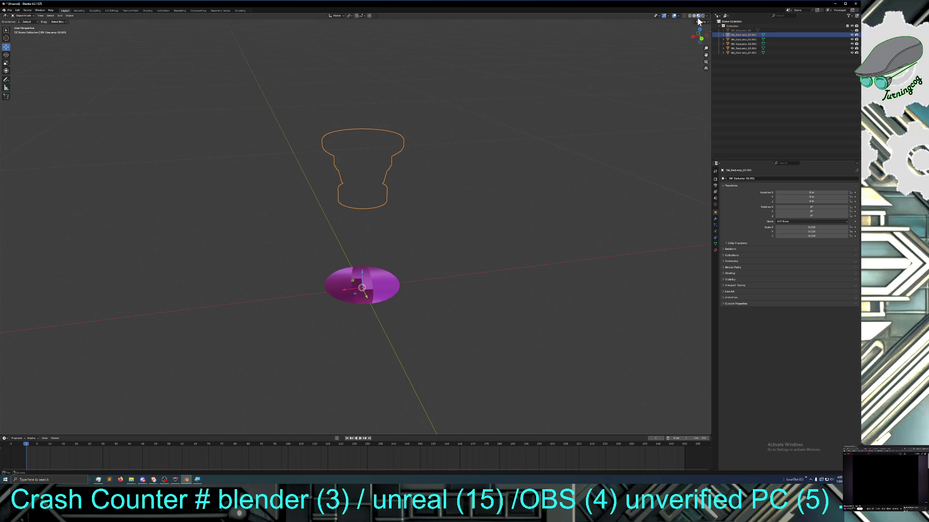
click(703, 16)
click(701, 16)
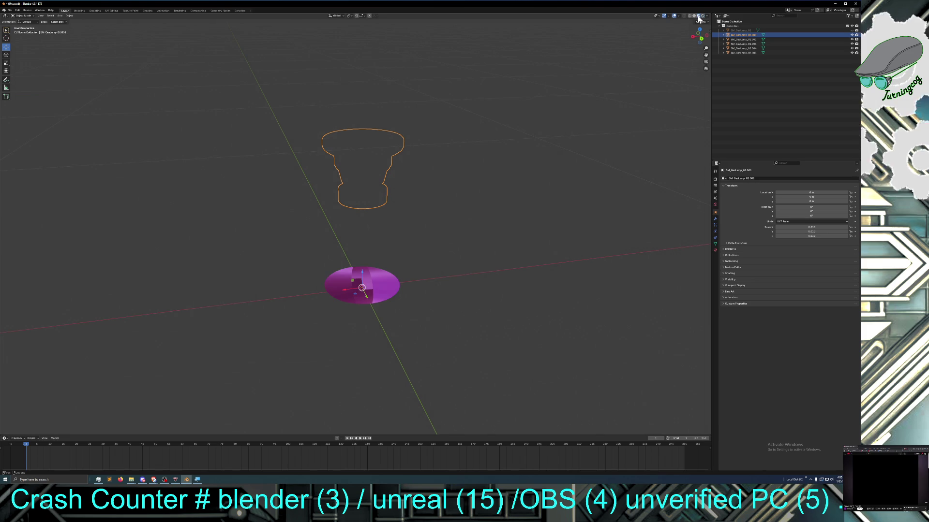
click(694, 16)
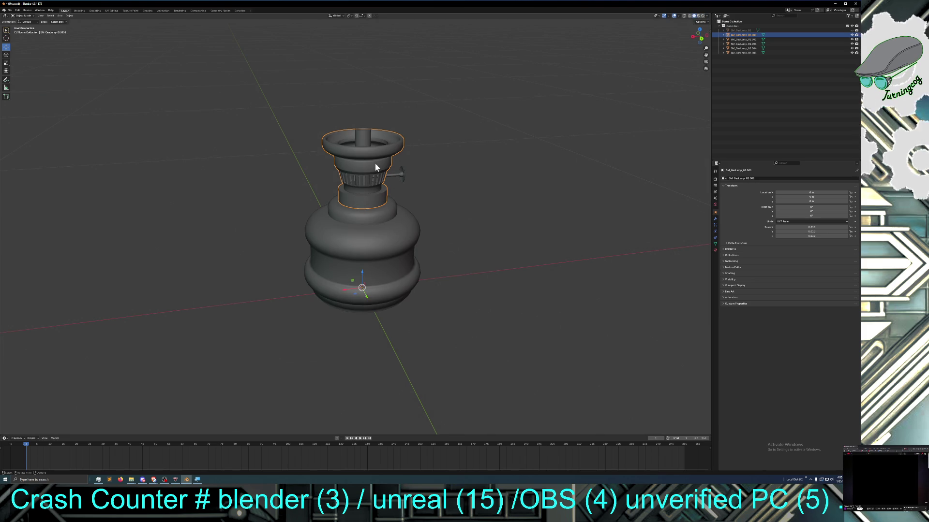
middle_drag(407, 183, 460, 207)
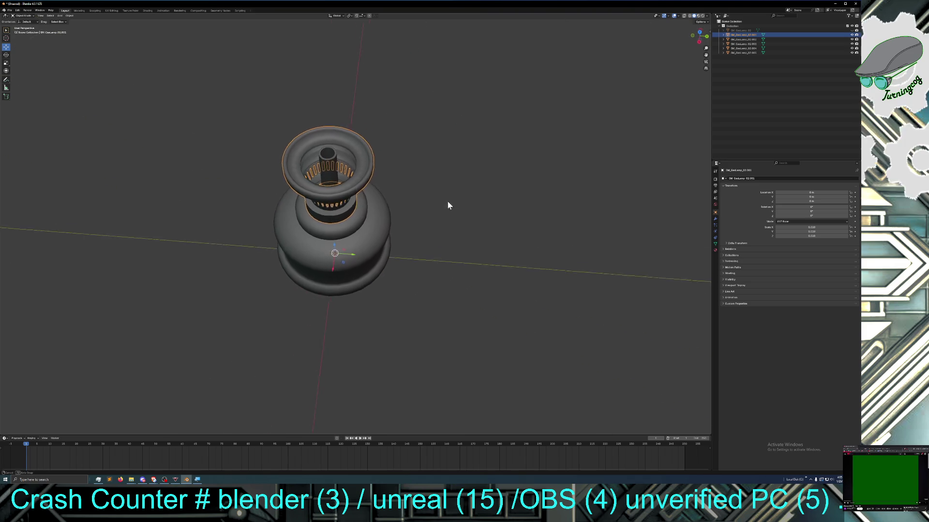
Toggle an option in the viewport Overlays popover and bring up the mode list for the burner
click(680, 16)
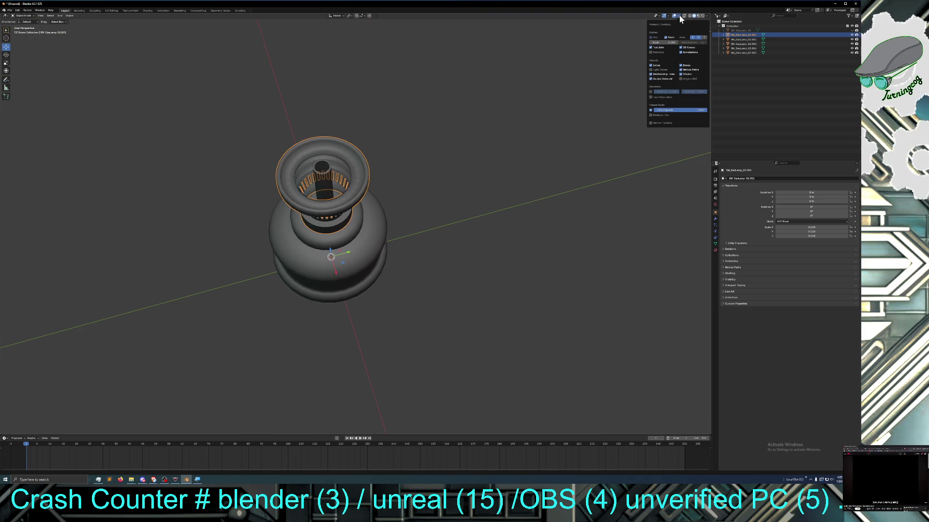
click(650, 97)
mouse_move(416, 183)
middle_down()
mouse_move(355, 162)
mouse_move(305, 187)
mouse_move(301, 159)
mouse_move(365, 197)
mouse_move(354, 160)
middle_up()
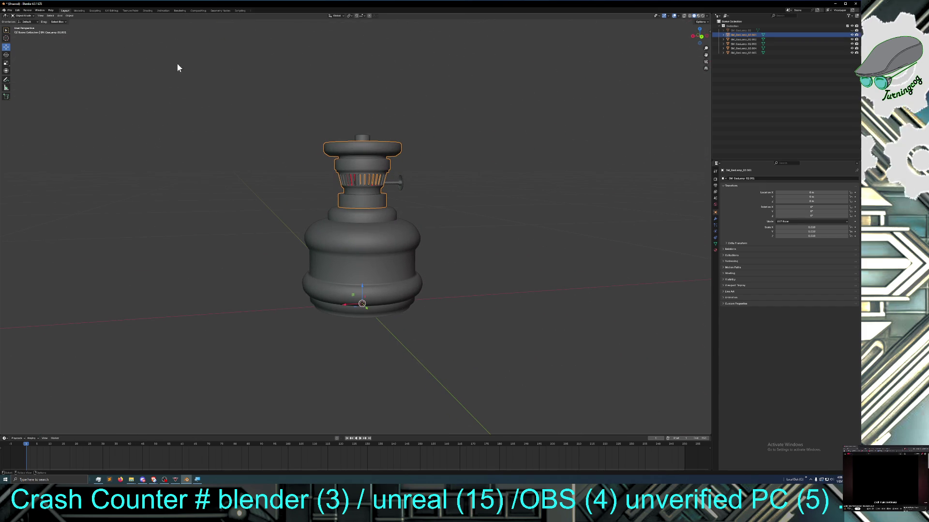
click(22, 15)
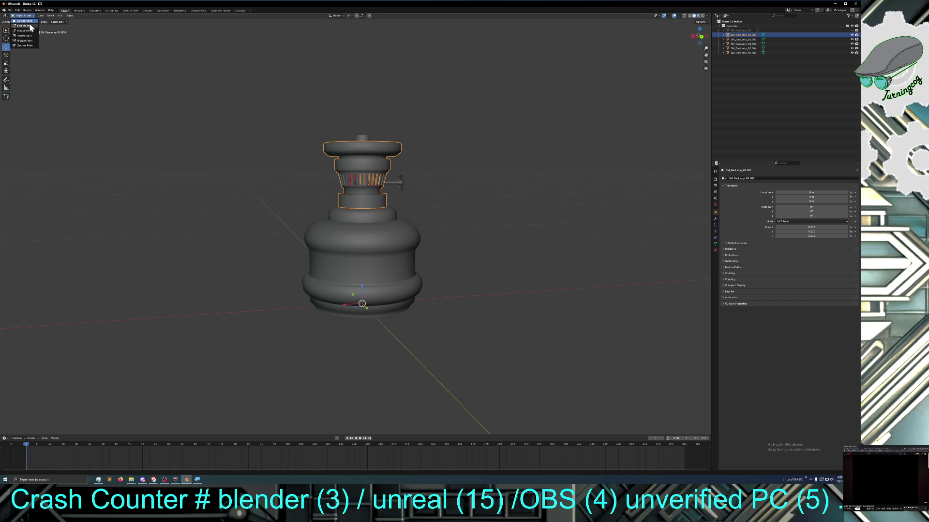
In Edit Mode, select all of the burner's mesh and apply Inset Faces, then deselect
click(29, 25)
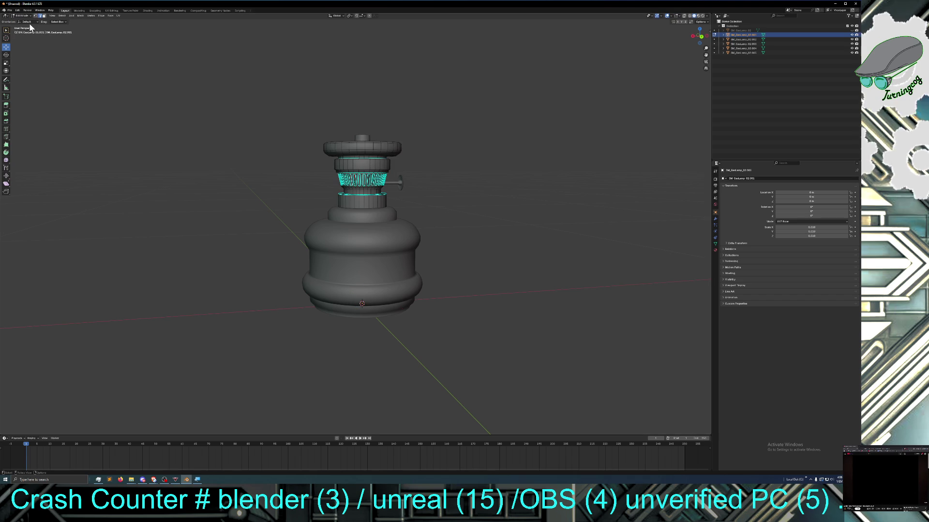
click(62, 16)
click(67, 23)
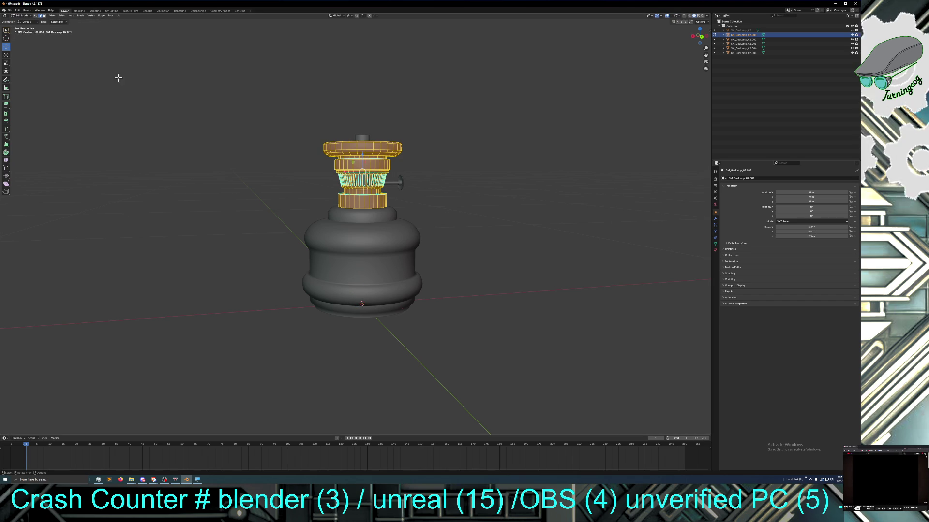
click(110, 15)
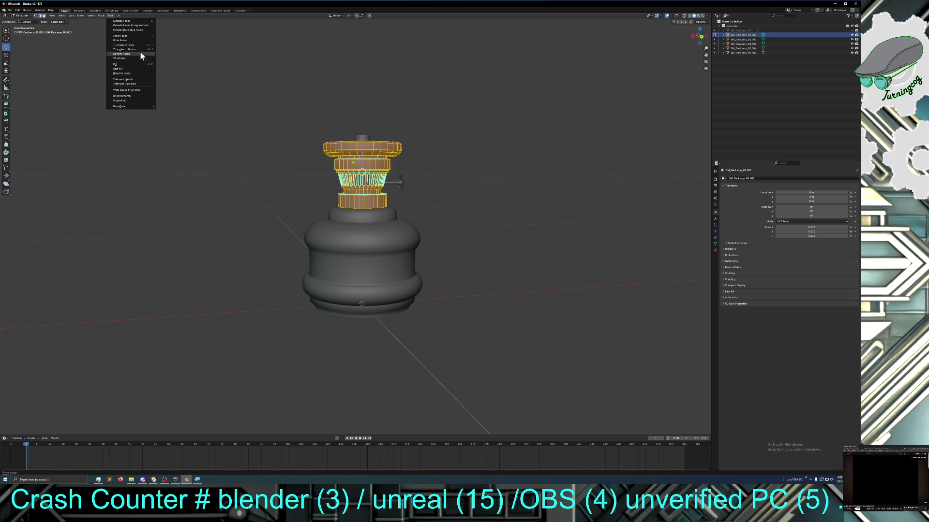
click(123, 39)
click(210, 116)
middle_drag(218, 124, 250, 147)
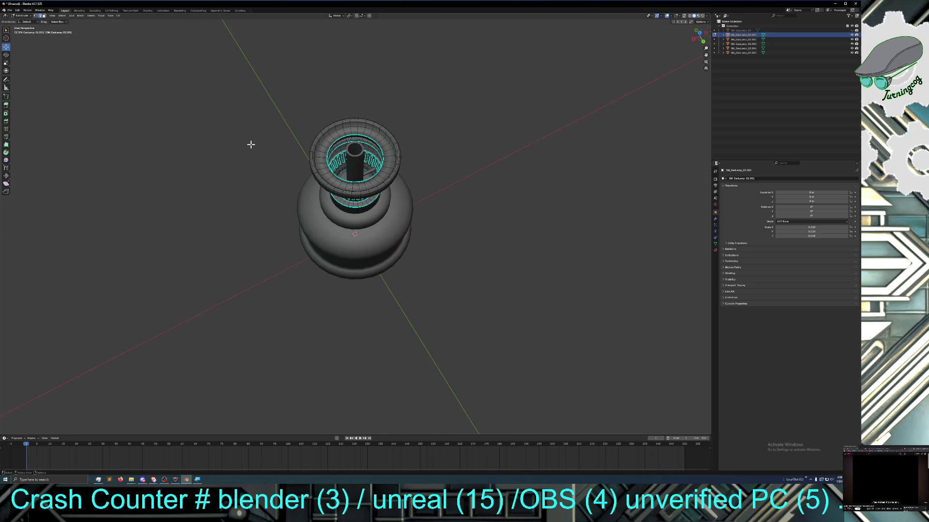
scroll(250, 145, up, 1)
middle_drag(235, 156, 223, 133)
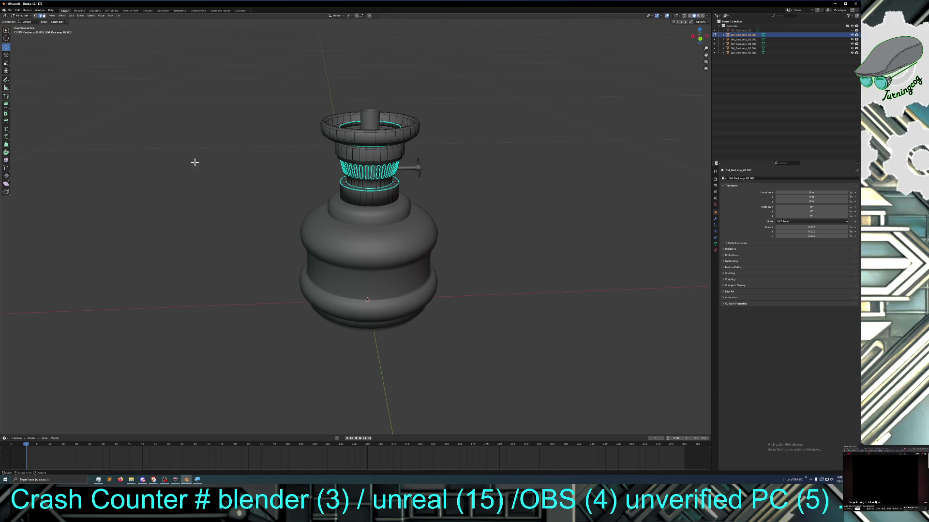
middle_drag(195, 162, 236, 168)
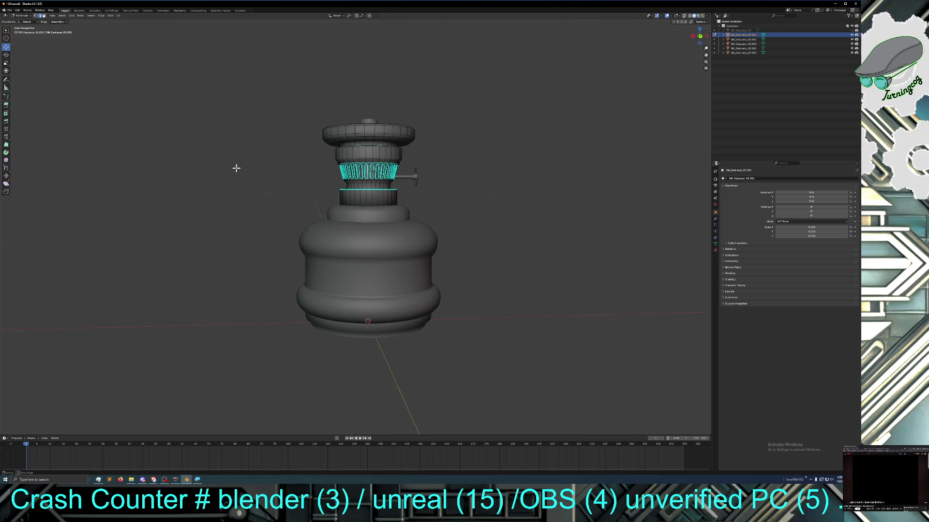
scroll(236, 168, up, 1)
middle_drag(237, 169, 224, 208)
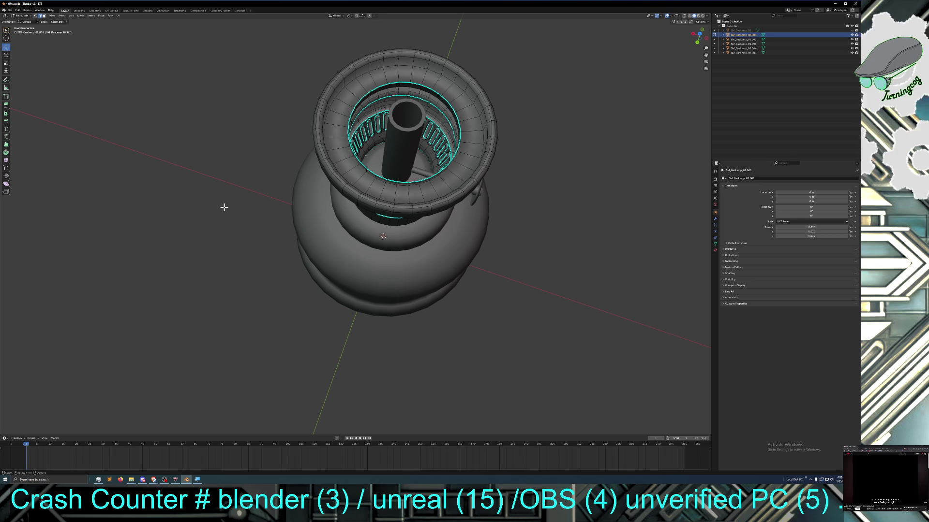
mouse_move(223, 207)
middle_down()
mouse_move(225, 178)
mouse_move(215, 200)
mouse_move(176, 225)
mouse_move(253, 197)
middle_up()
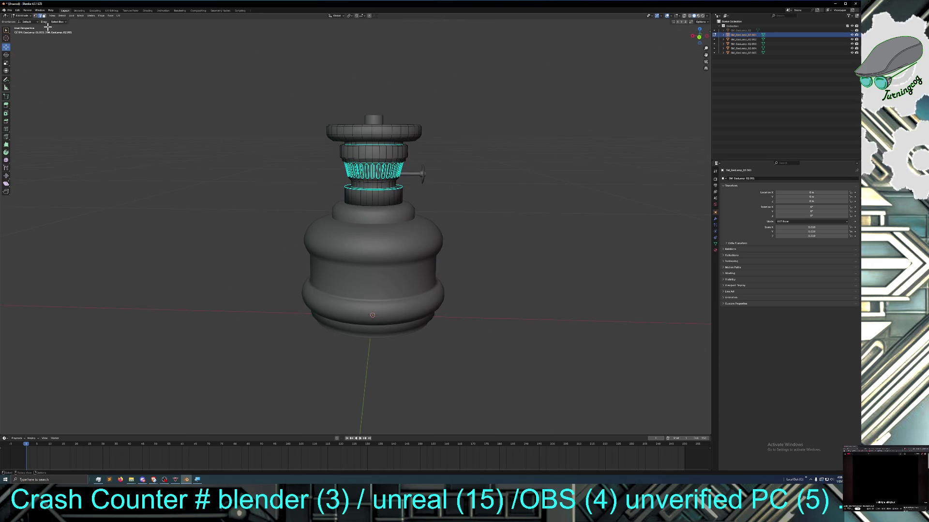
click(22, 10)
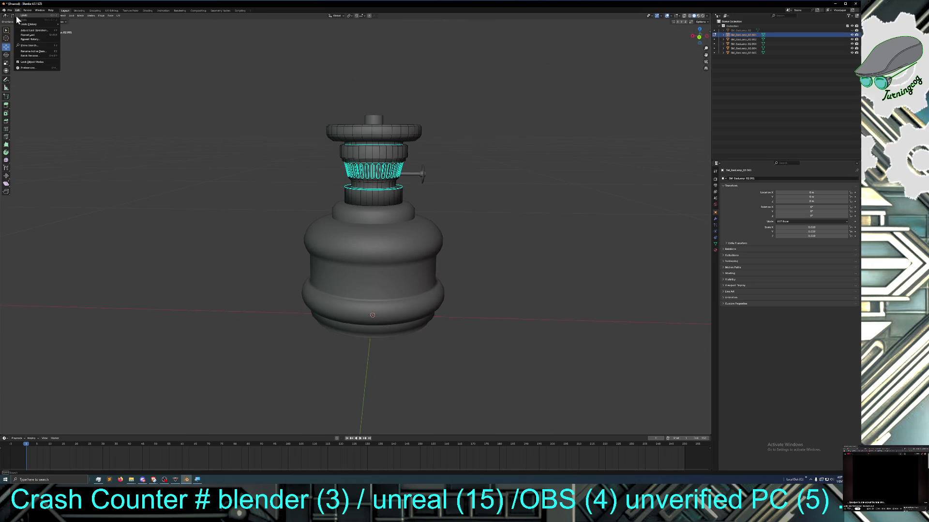
mouse_move(11, 9)
click(16, 21)
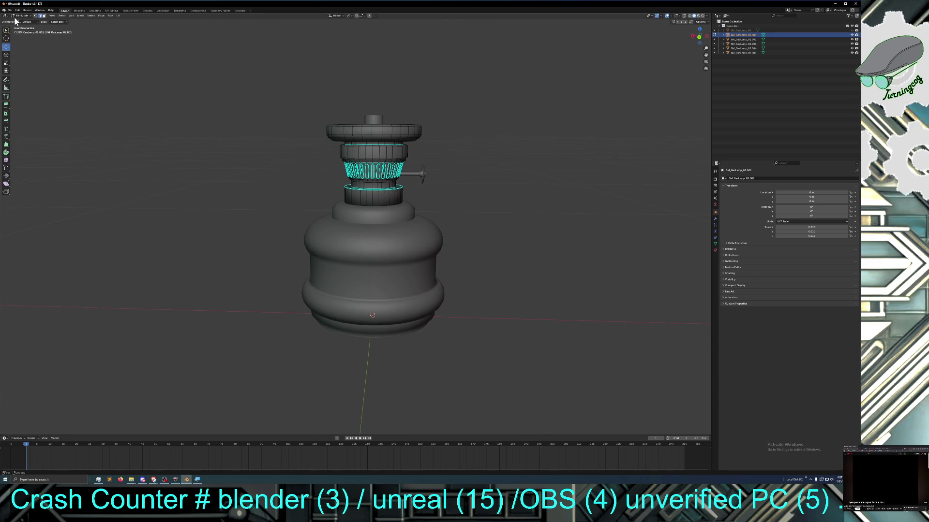
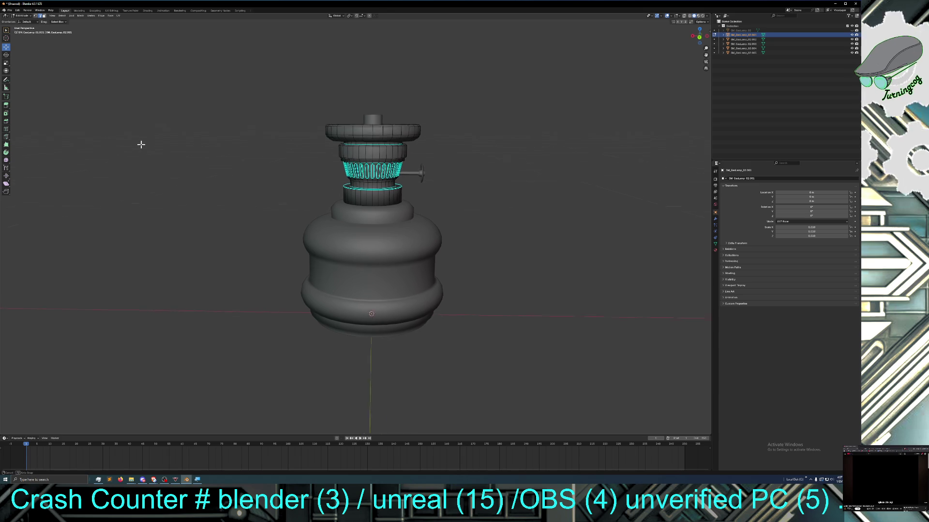
Return the burner from Edit Mode to Object Mode after checking it from above and the front
middle_drag(138, 143, 148, 159)
scroll(148, 159, down, 1)
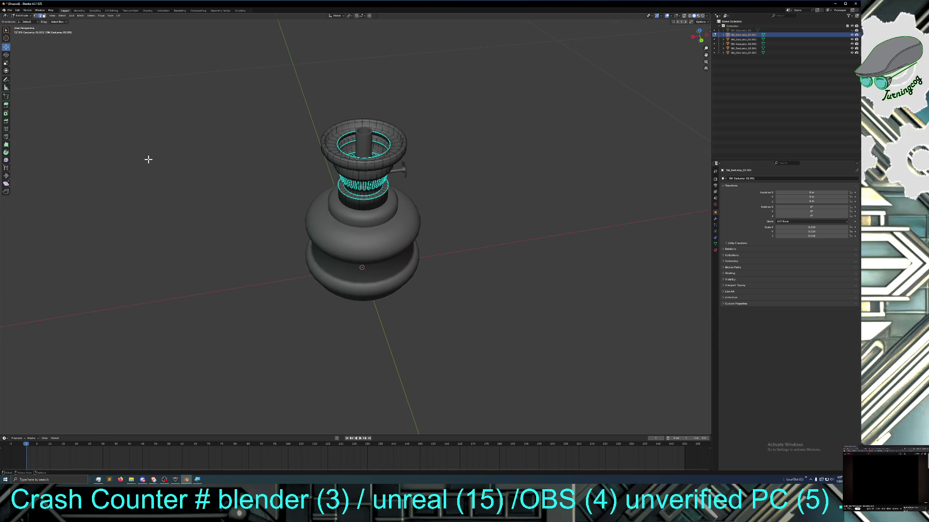
scroll(148, 158, down, 1)
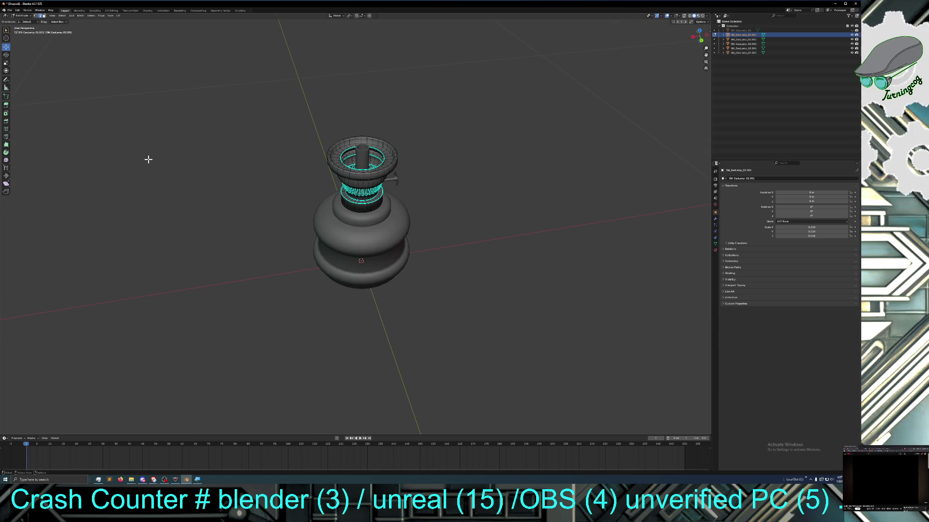
middle_drag(172, 158, 214, 153)
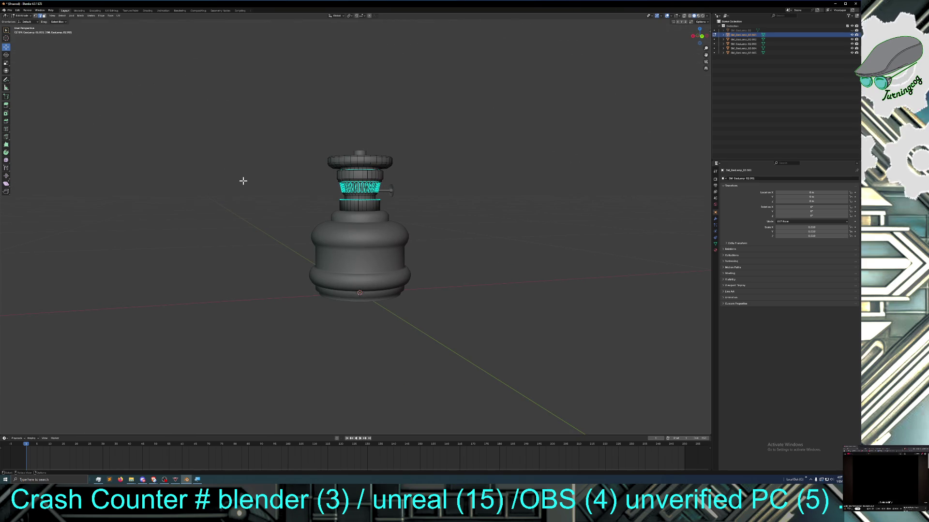
middle_drag(243, 181, 237, 181)
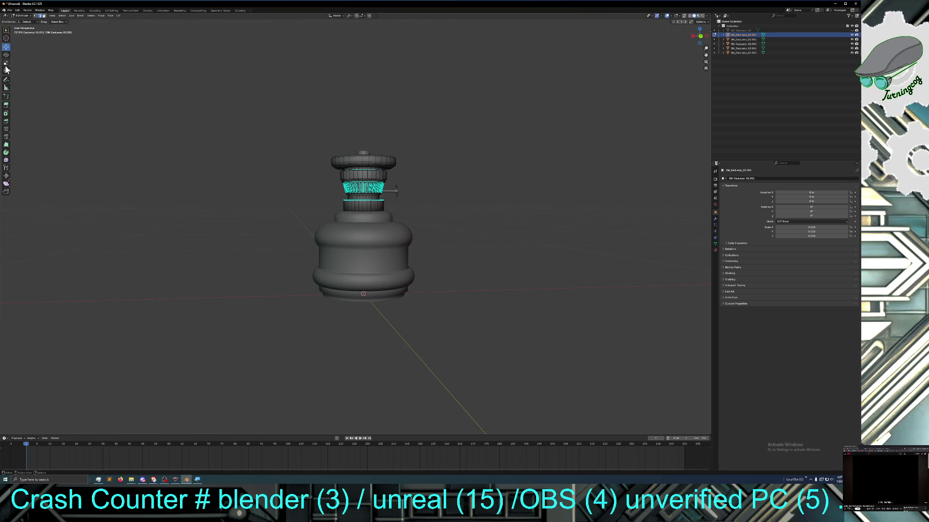
click(34, 16)
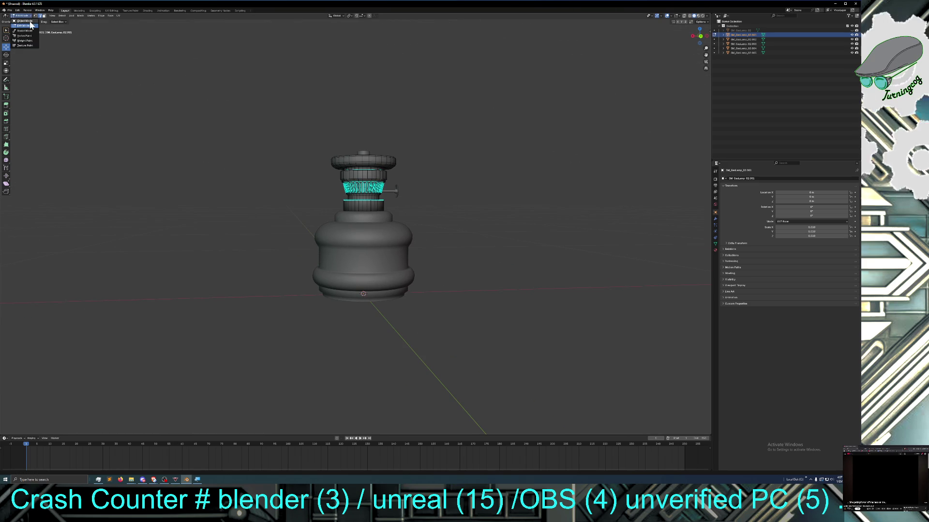
click(31, 24)
Deselect the burner and add a new mesh cube enclosing the lamp base
click(201, 171)
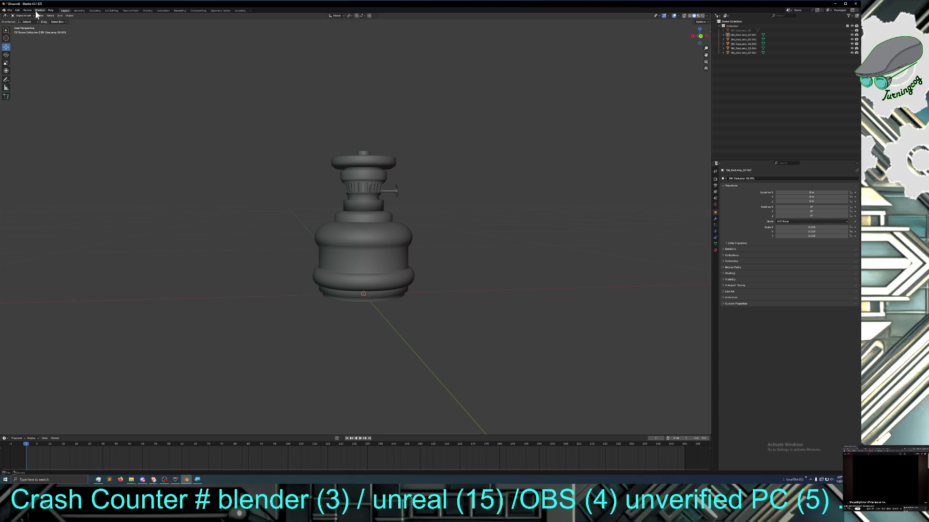
click(61, 16)
mouse_move(67, 21)
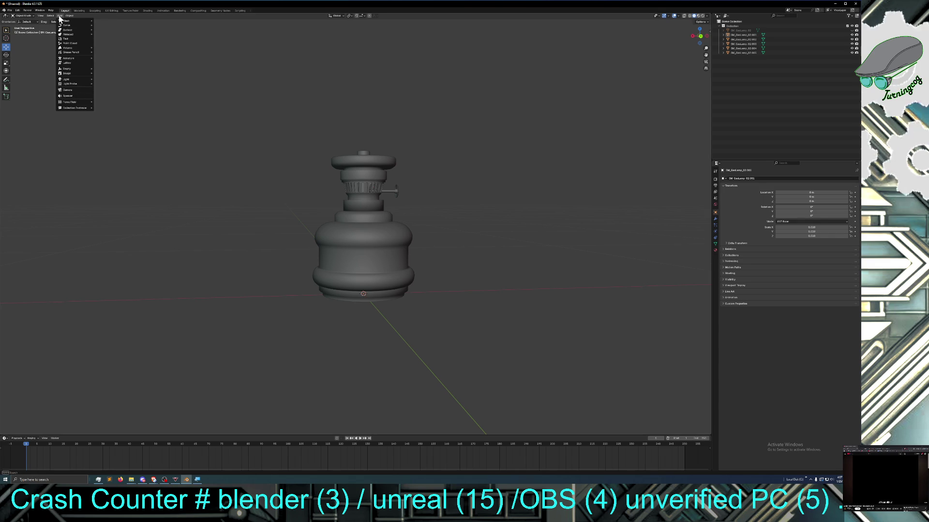
click(113, 28)
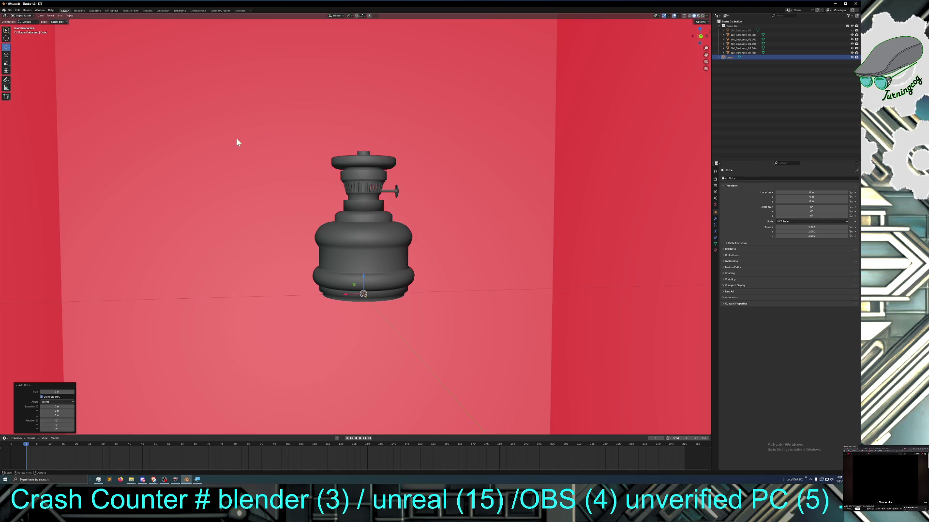
scroll(248, 160, down, 5)
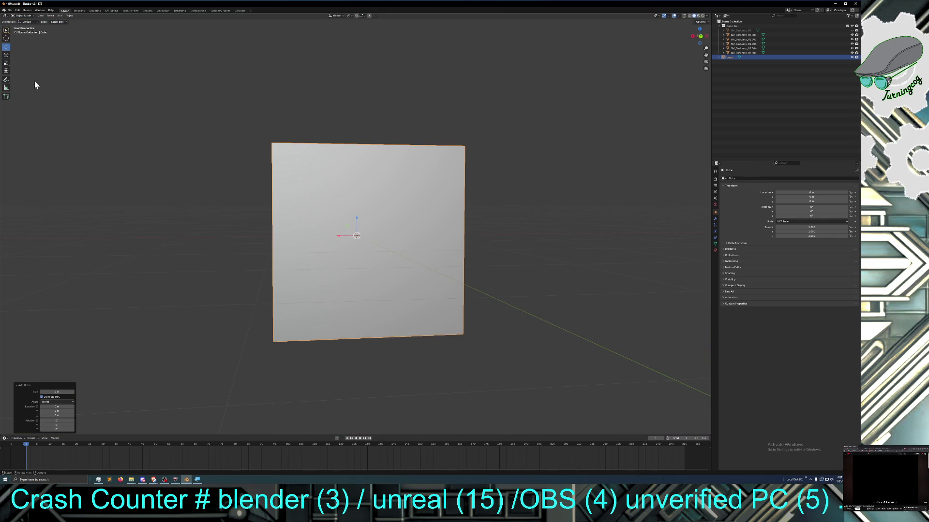
Shrink the new cube to about 0.25 scale with the scale gizmo so it sits under the lamp
click(6, 55)
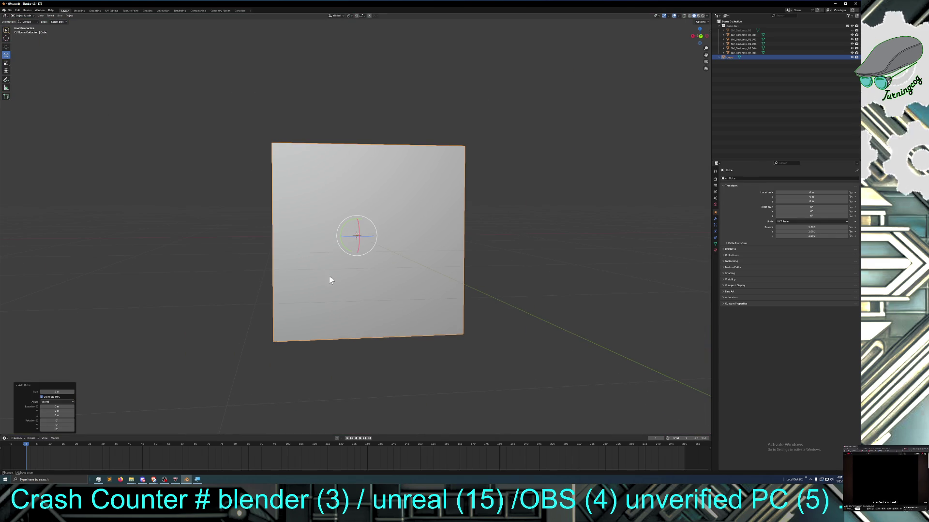
middle_drag(329, 276, 208, 209)
click(6, 64)
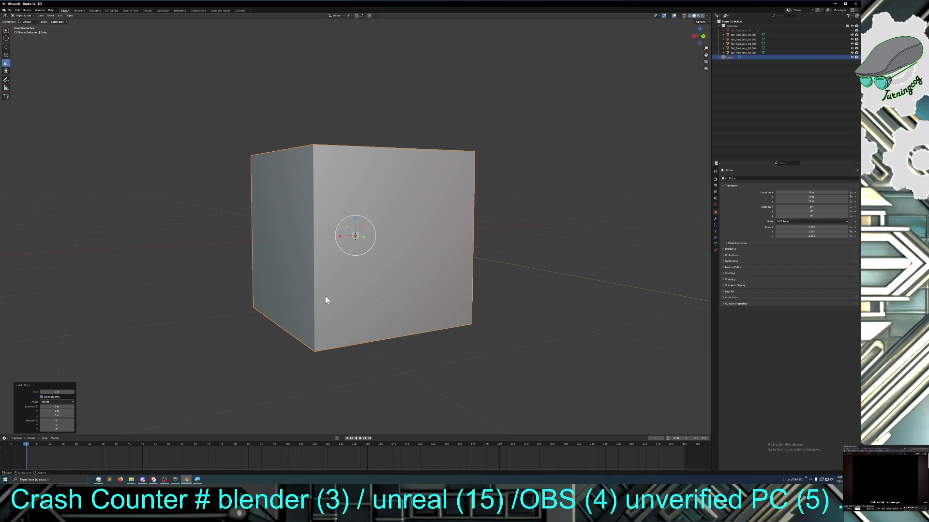
middle_drag(325, 297, 356, 301)
drag(357, 250, 351, 233)
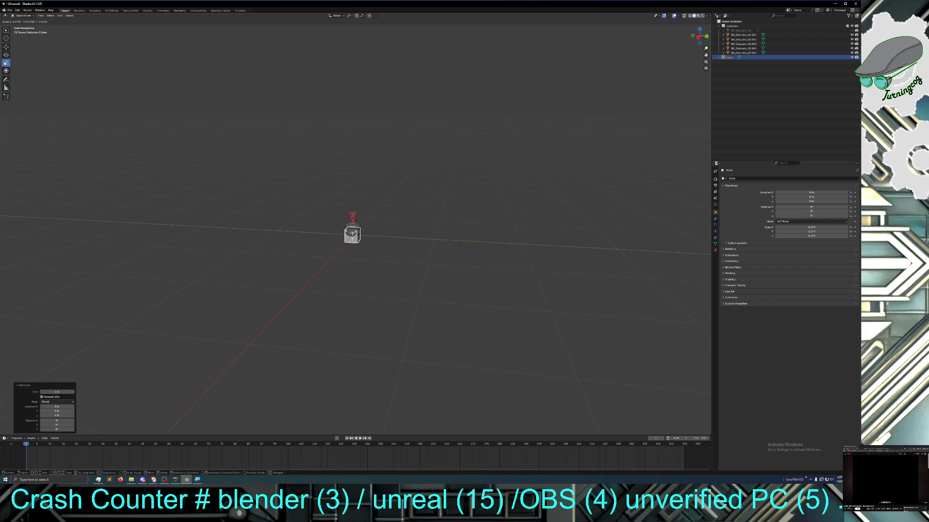
drag(352, 234, 353, 236)
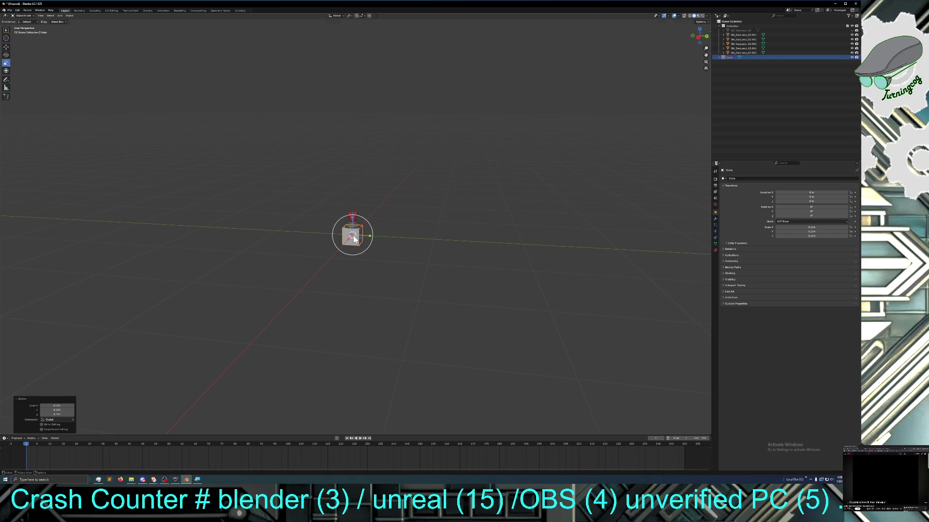
middle_drag(362, 282, 341, 276)
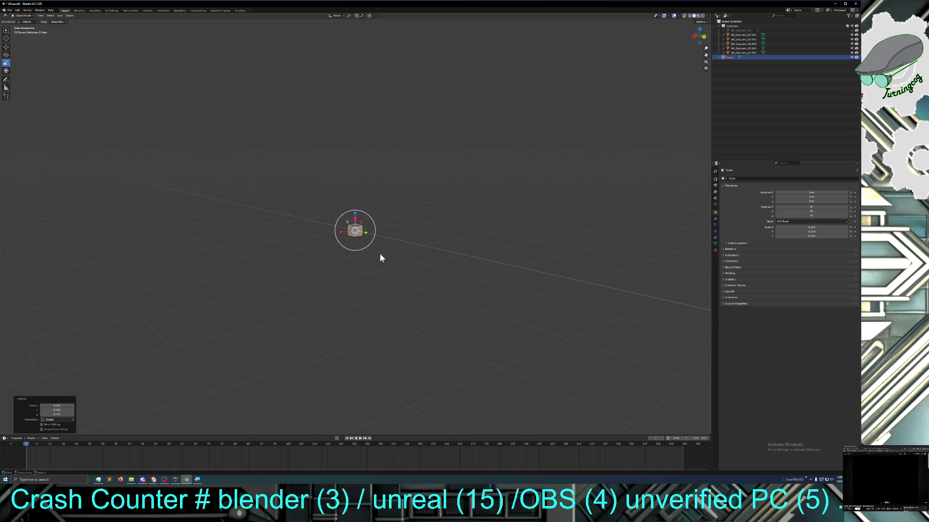
scroll(380, 253, up, 5)
scroll(380, 254, up, 1)
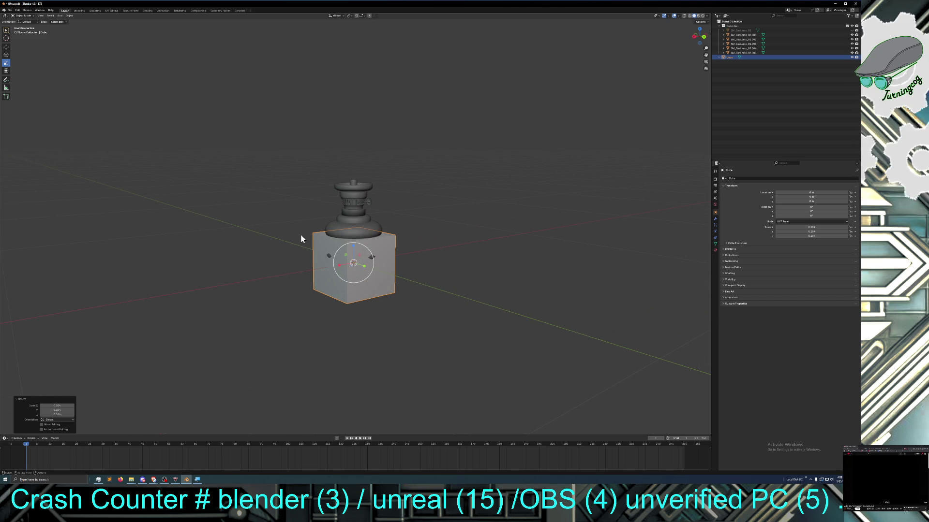
scroll(296, 256, up, 2)
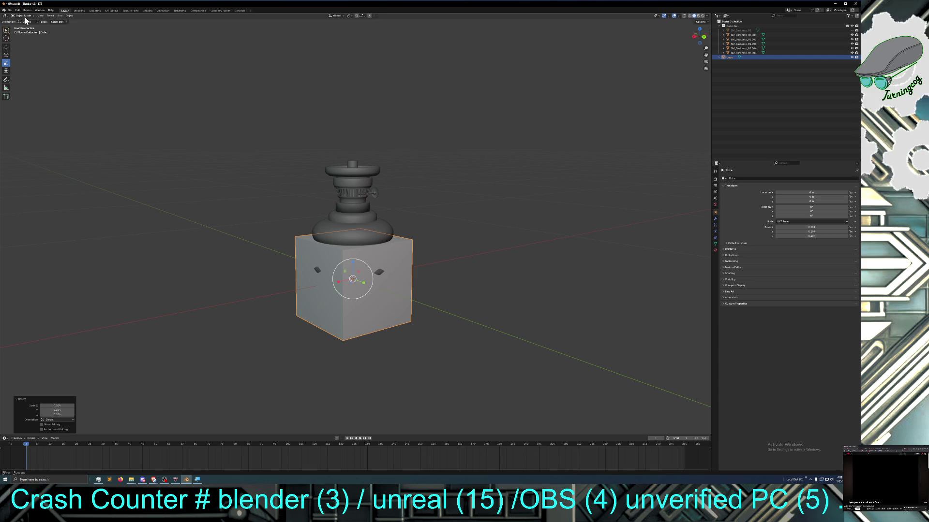
Stretch the cube tall along Z, then slim it with a Shift+Z scale
key(s)
key(z)
click(348, 229)
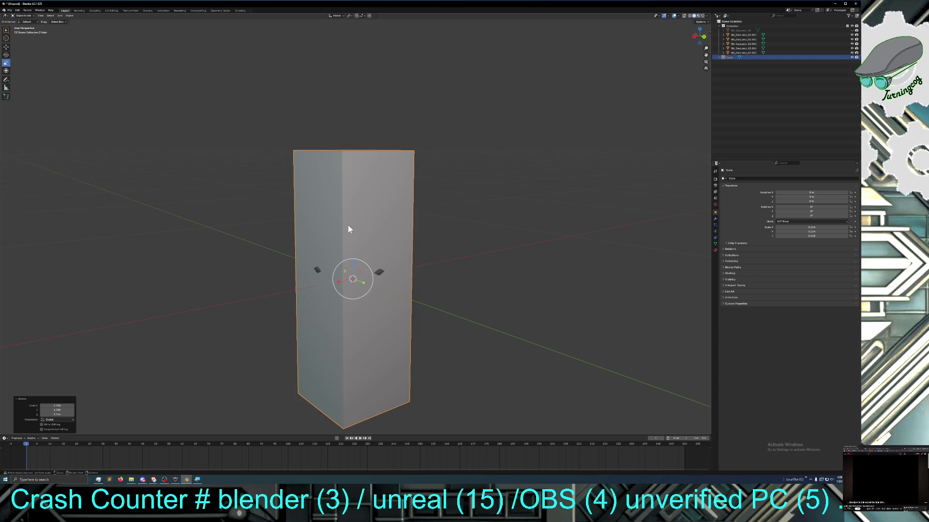
key(s)
key(shift+z)
click(361, 283)
Narrow the box along Y and X into a thin rod, then fine-tune its Y thickness
key(s)
key(y)
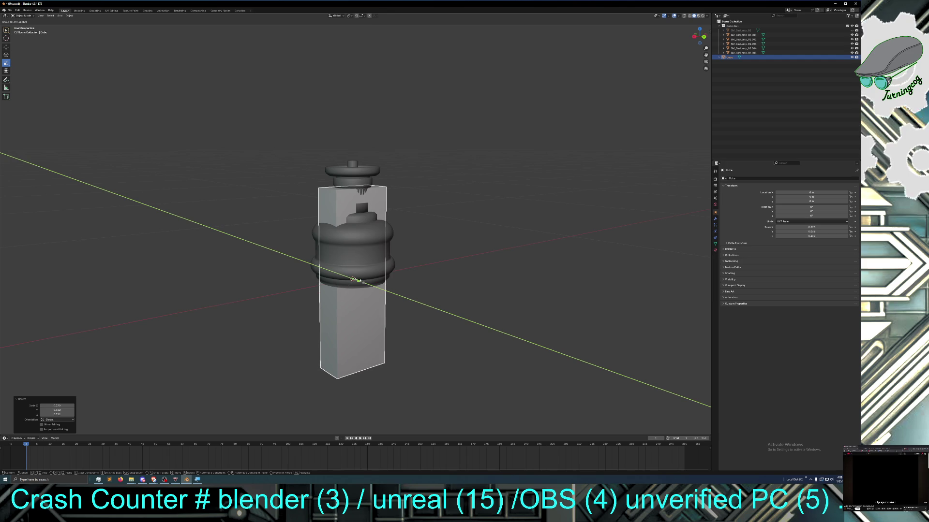
click(354, 279)
key(s)
key(x)
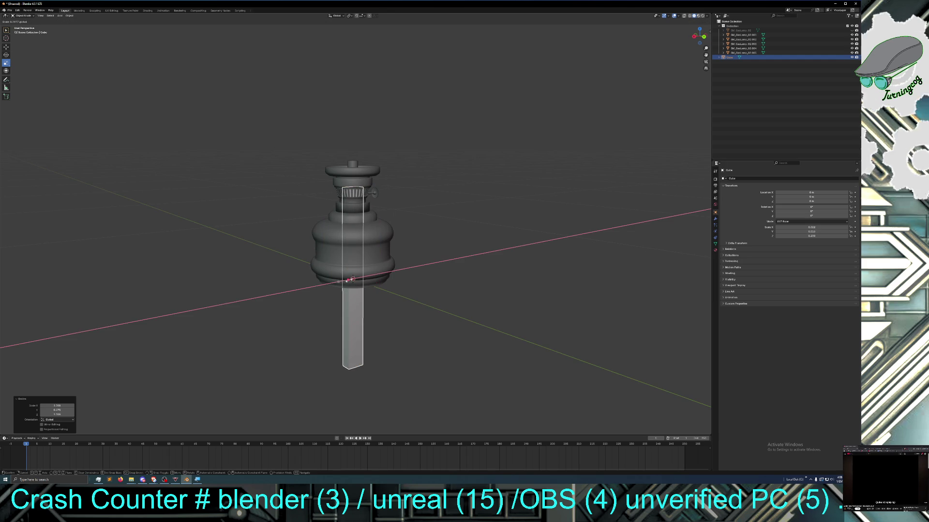
click(350, 280)
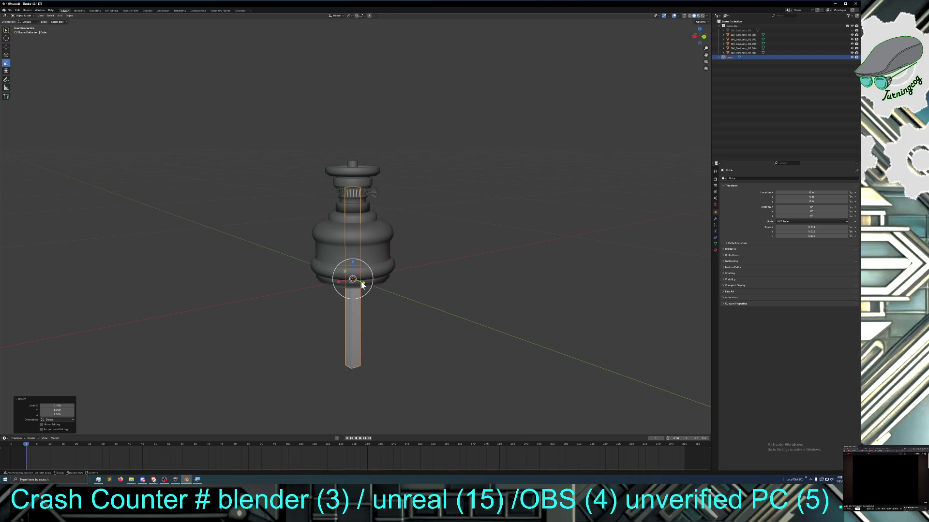
key(s)
key(y)
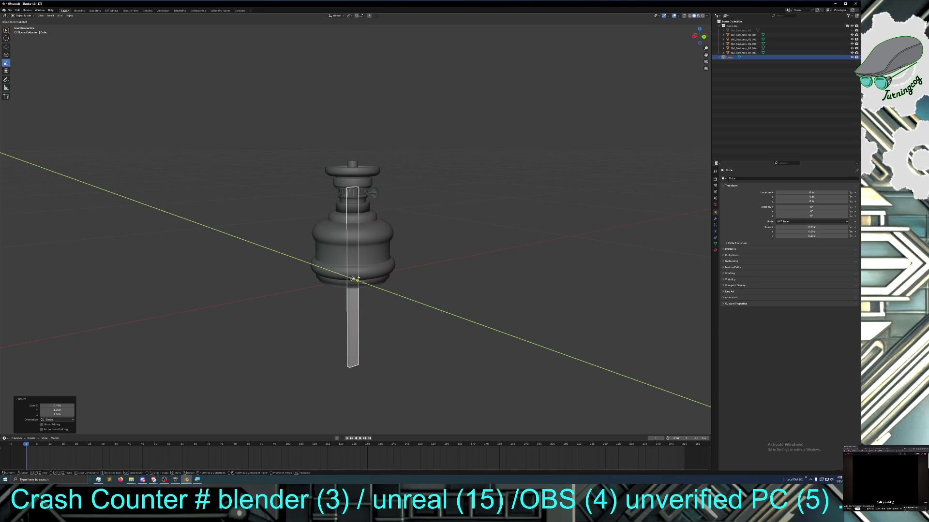
click(354, 278)
Rescale the rod overall and reposition it at the lamp's centre from a top view
mouse_move(355, 278)
middle_down()
mouse_move(377, 292)
mouse_move(333, 274)
middle_up()
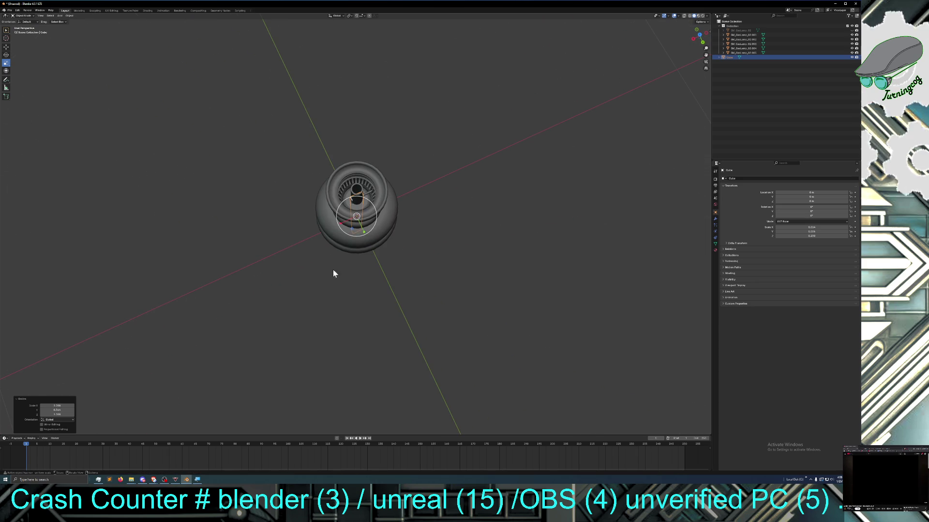
key(s)
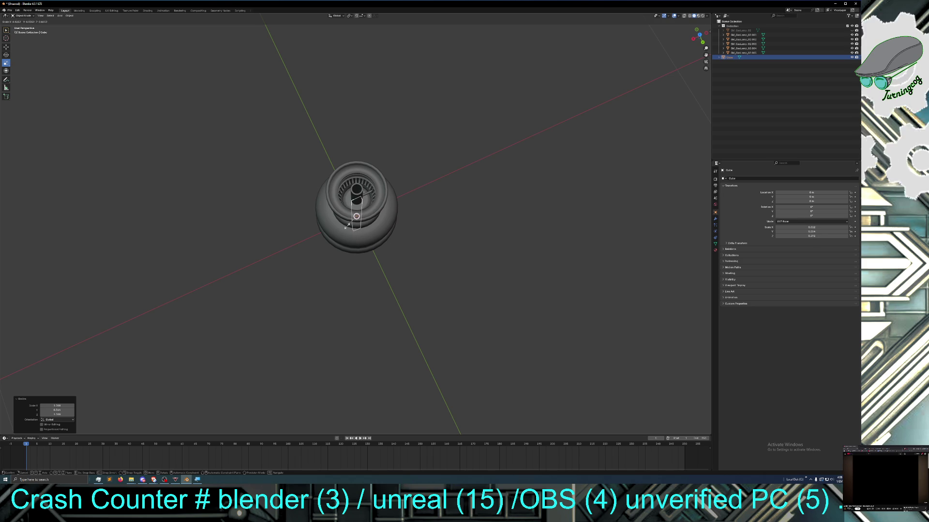
click(347, 226)
mouse_move(355, 243)
middle_down()
mouse_move(359, 253)
mouse_move(352, 233)
middle_up()
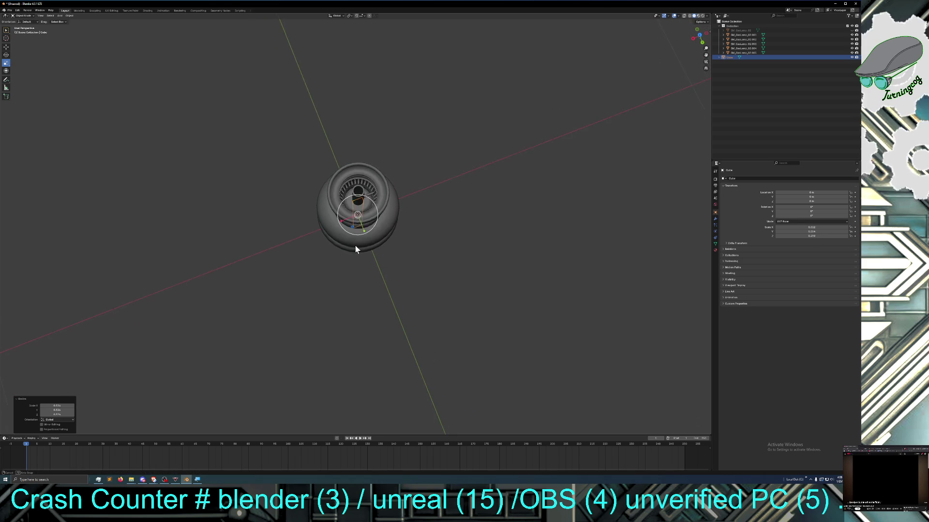
key(g)
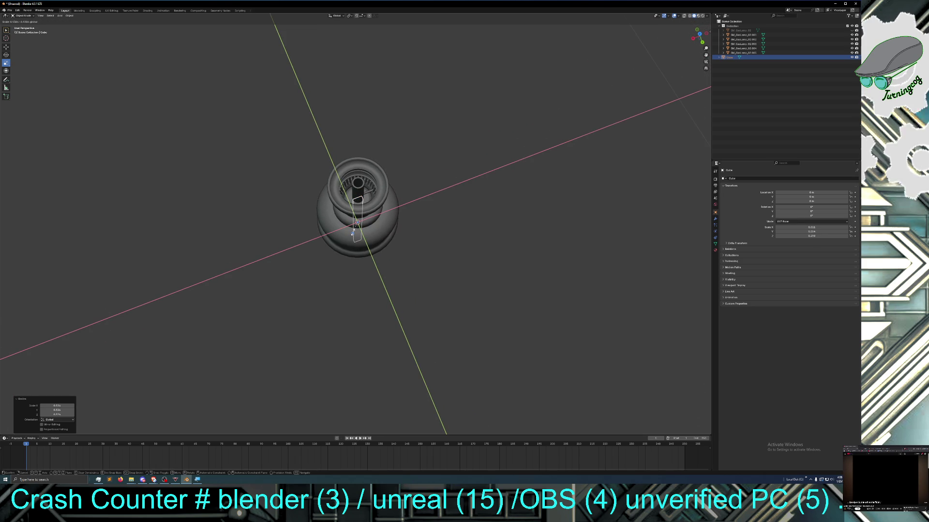
click(356, 231)
Raise the rod along Z so it runs through the burner and sticks out above its top
click(6, 47)
key(g)
key(z)
click(357, 210)
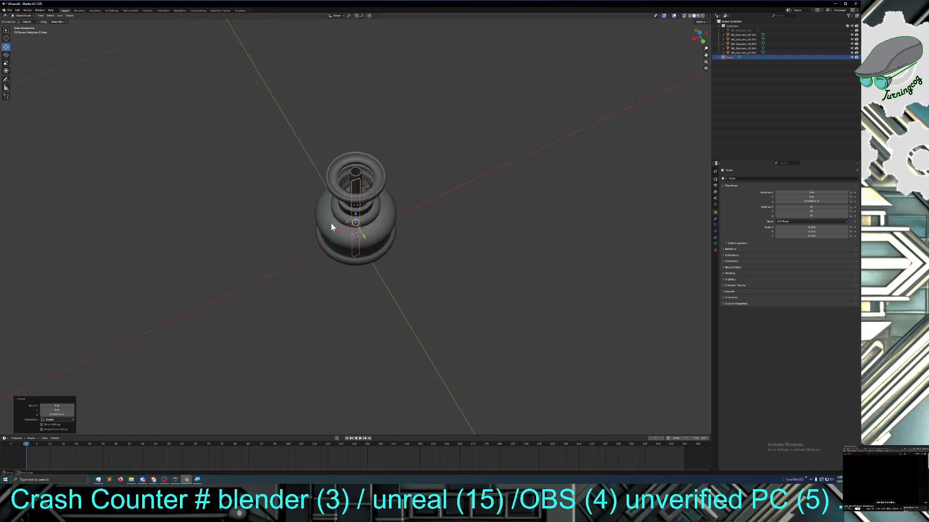
middle_drag(357, 211, 332, 204)
key(g)
key(z)
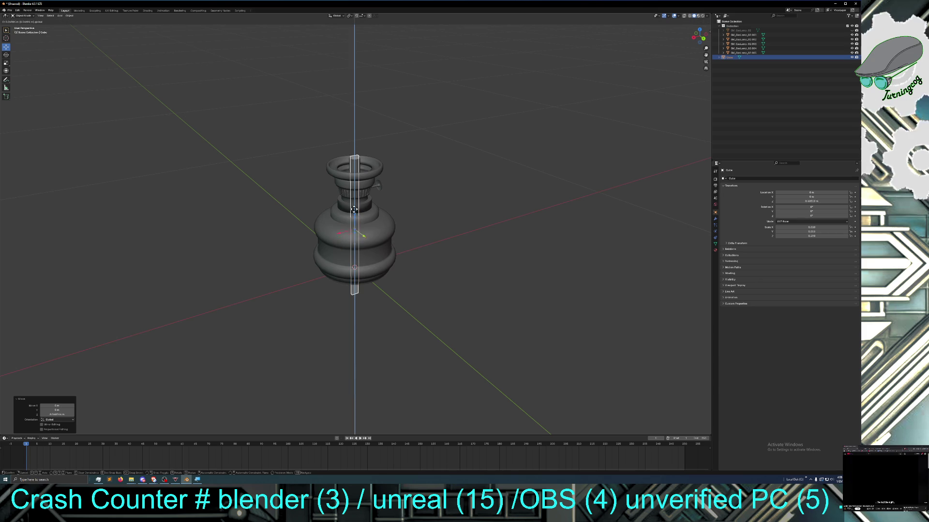
click(353, 169)
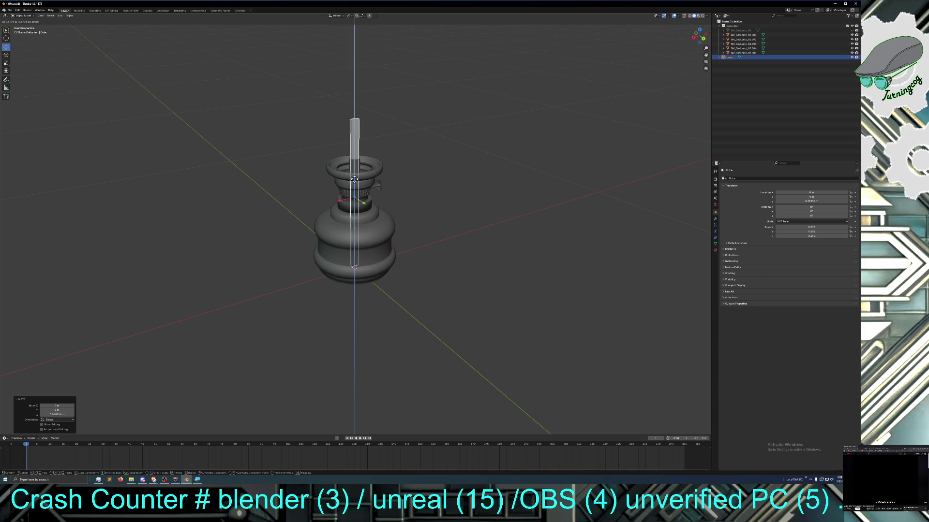
mouse_move(354, 179)
middle_down()
mouse_move(307, 206)
mouse_move(310, 196)
middle_up()
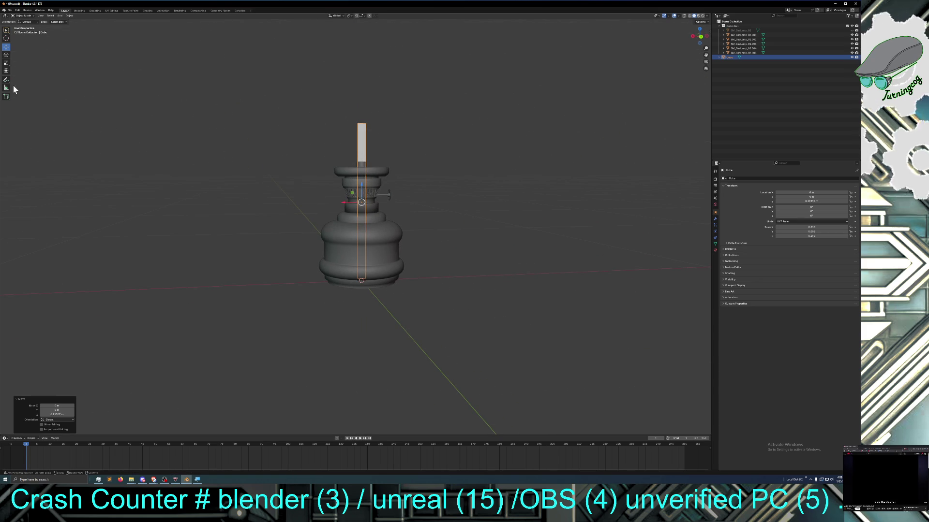
Lower the rod along Z into the burner so only a short stub shows
click(6, 63)
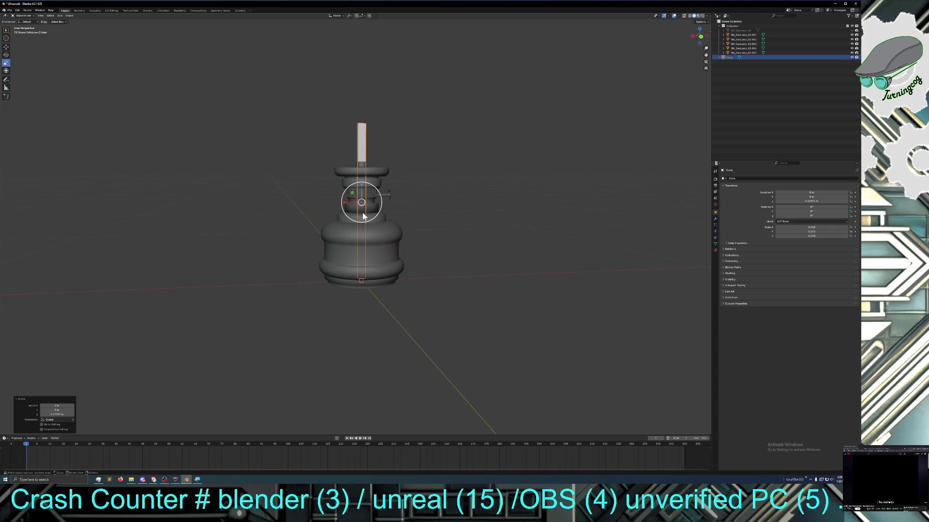
key(g)
key(z)
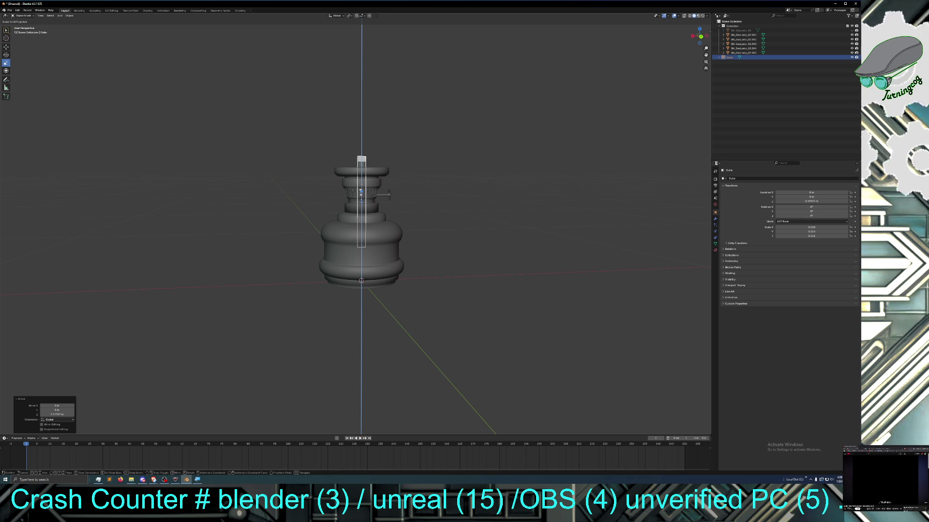
middle_drag(330, 202, 365, 218)
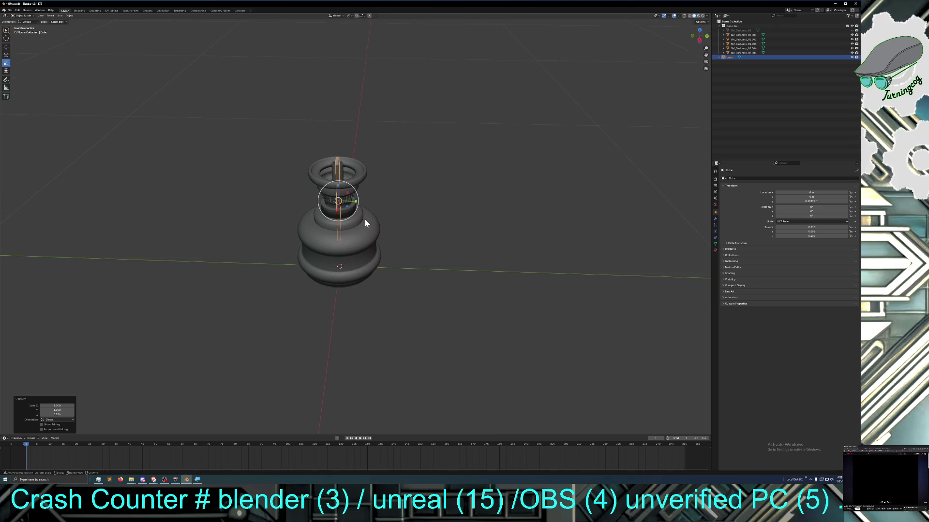
middle_drag(345, 250, 339, 241)
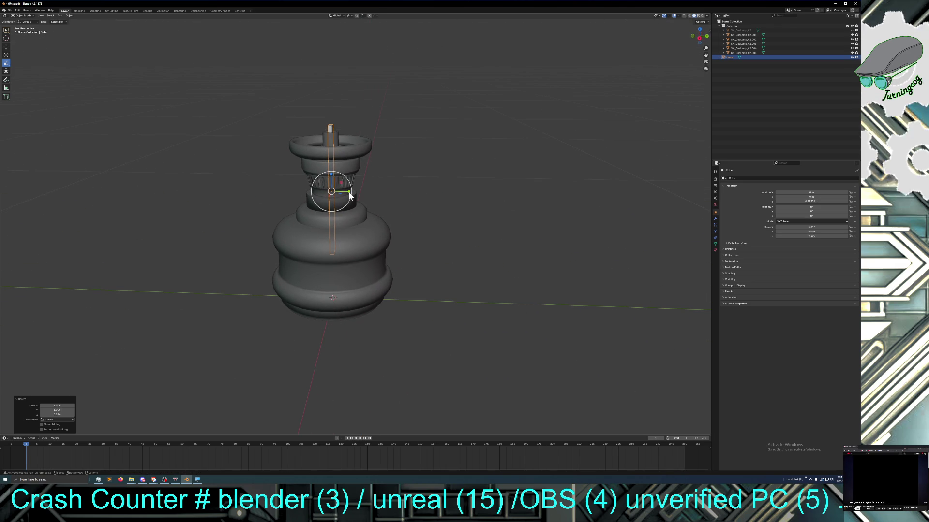
Nudge the rod along the Y axis with the gizmo, then deselect it
drag(347, 194, 350, 194)
mouse_move(356, 219)
middle_down()
mouse_move(251, 222)
mouse_move(312, 214)
mouse_move(207, 290)
middle_up()
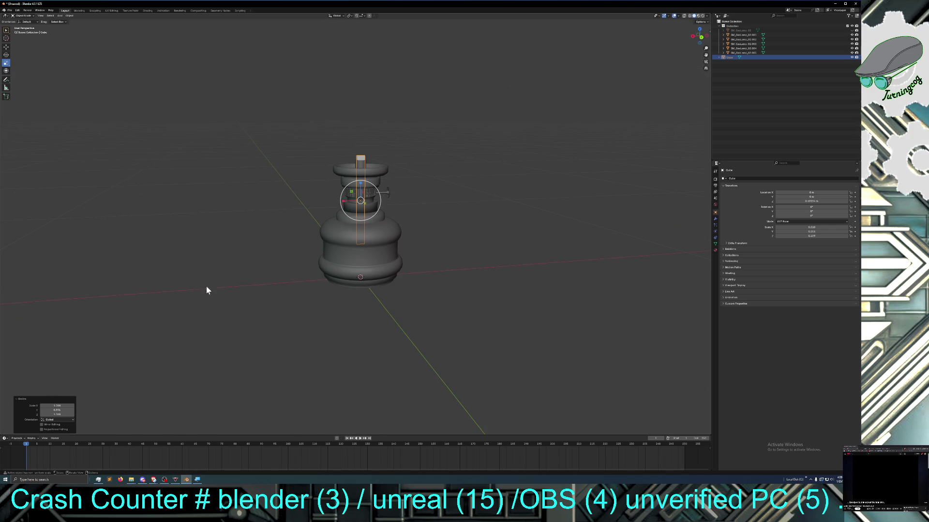
click(276, 291)
mouse_move(327, 307)
middle_down()
mouse_move(384, 301)
mouse_move(325, 310)
mouse_move(336, 312)
middle_up()
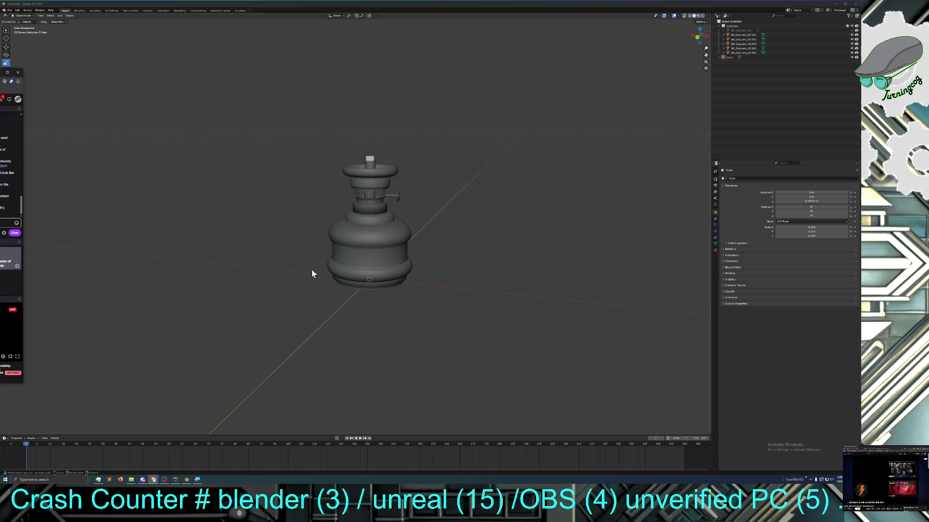
Unhide the glass chimney from the Outliner after inspecting the lamp from the side
click(445, 274)
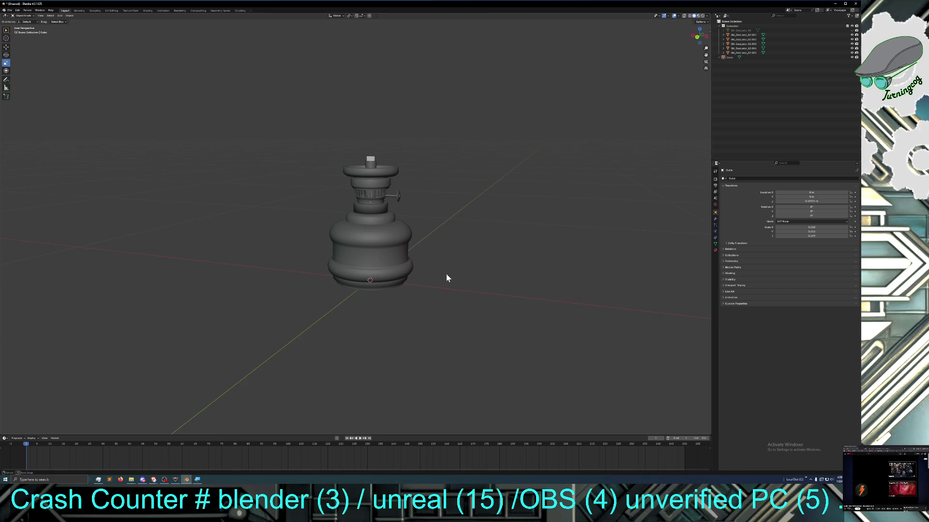
middle_drag(446, 273, 451, 281)
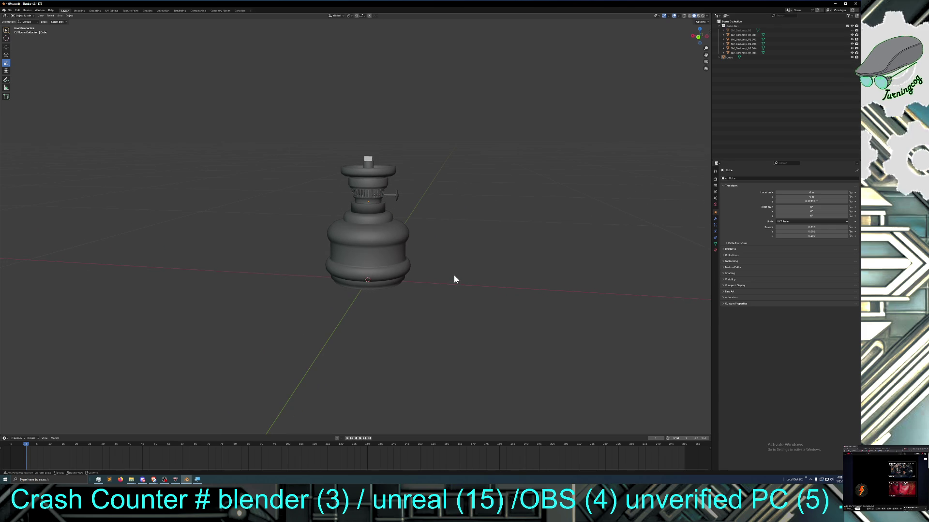
scroll(452, 281, up, 2)
mouse_move(451, 281)
middle_down()
mouse_move(454, 269)
mouse_move(459, 283)
mouse_move(456, 267)
mouse_move(436, 248)
mouse_move(400, 256)
mouse_move(437, 256)
middle_up()
scroll(459, 283, down, 1)
middle_drag(495, 265, 434, 272)
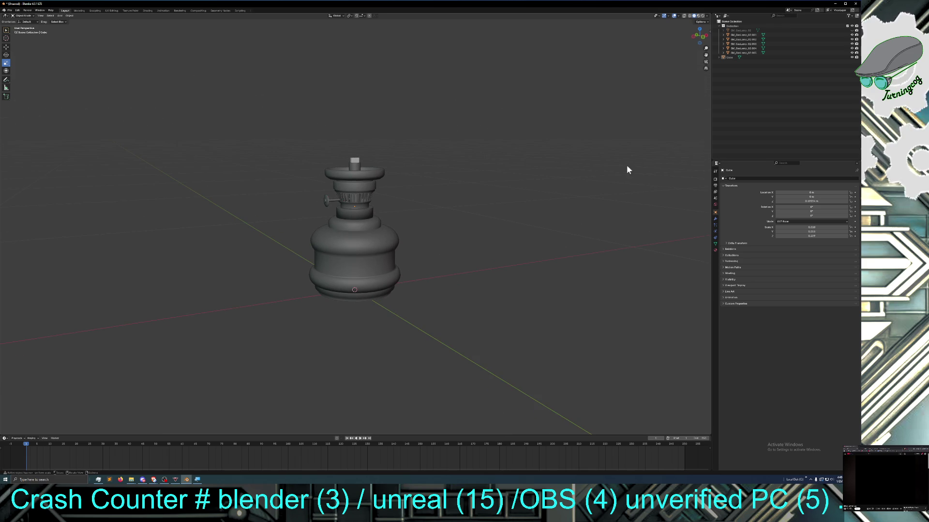
click(852, 30)
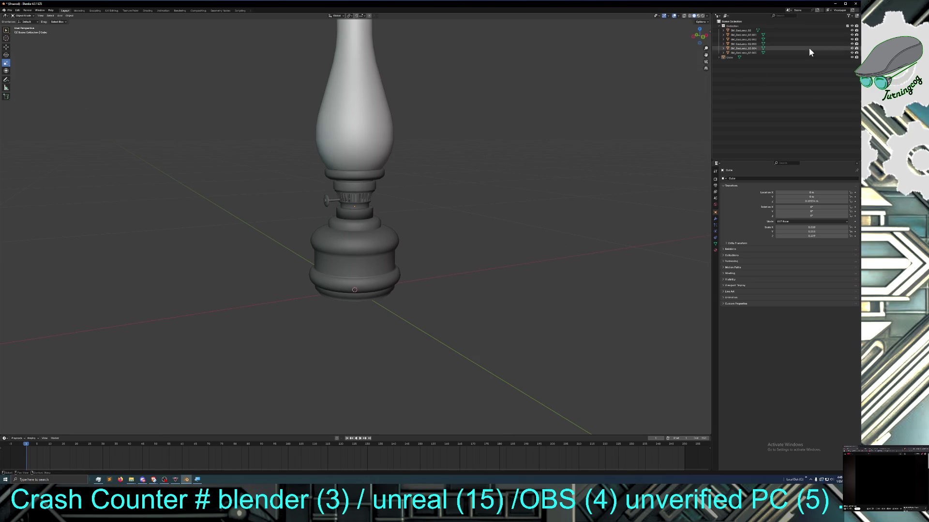
Hide the glass chimney again and check the lamp from numpad top and front views
mouse_move(418, 208)
middle_down()
mouse_move(437, 206)
mouse_move(383, 244)
middle_up()
scroll(414, 232, up, 4)
scroll(414, 234, up, 2)
click(312, 202)
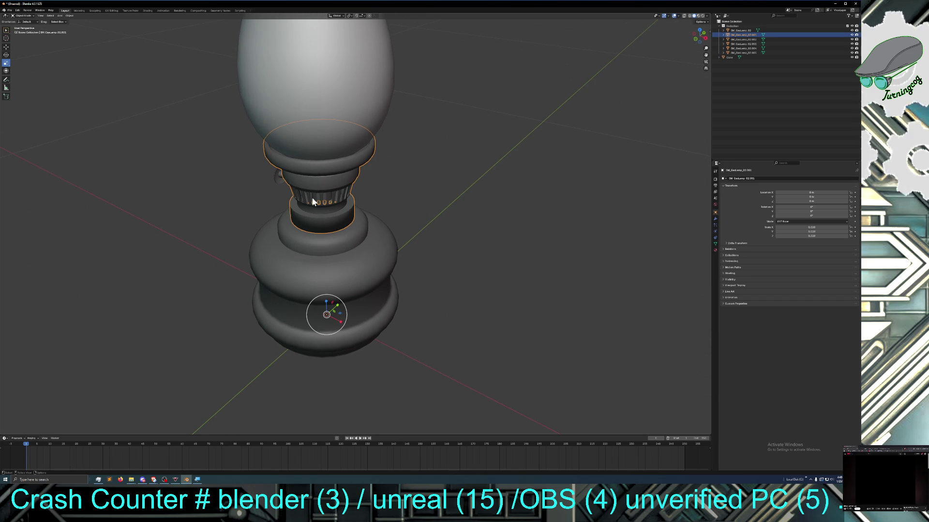
mouse_move(308, 195)
middle_down()
mouse_move(302, 205)
mouse_move(316, 200)
mouse_move(326, 216)
middle_up()
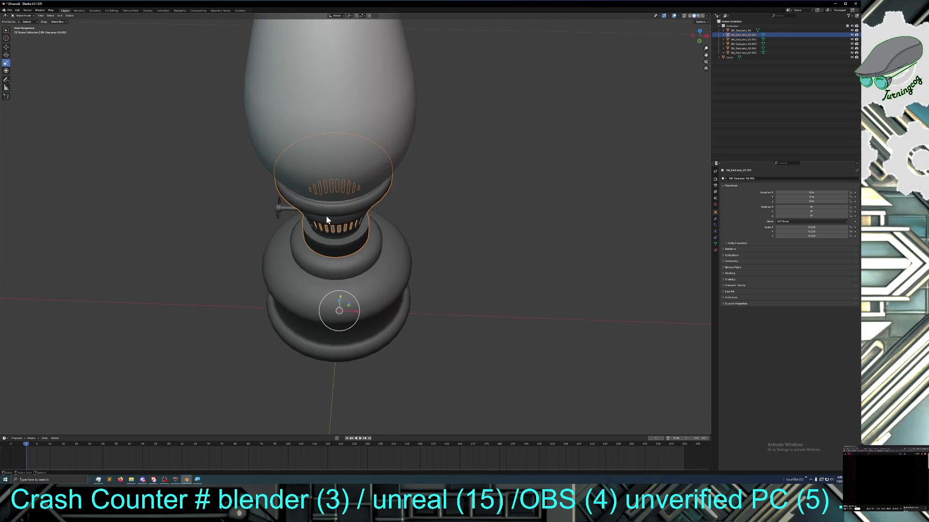
click(854, 30)
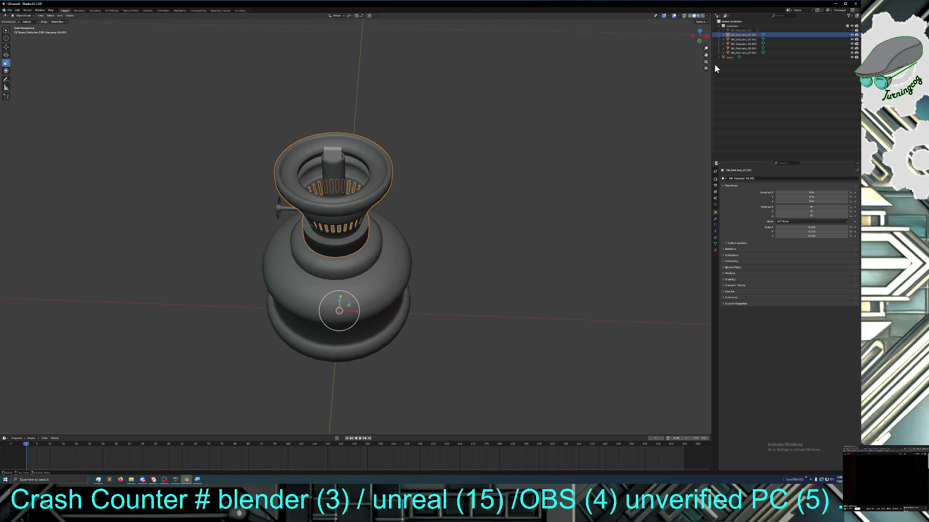
key(KP_7)
click(740, 48)
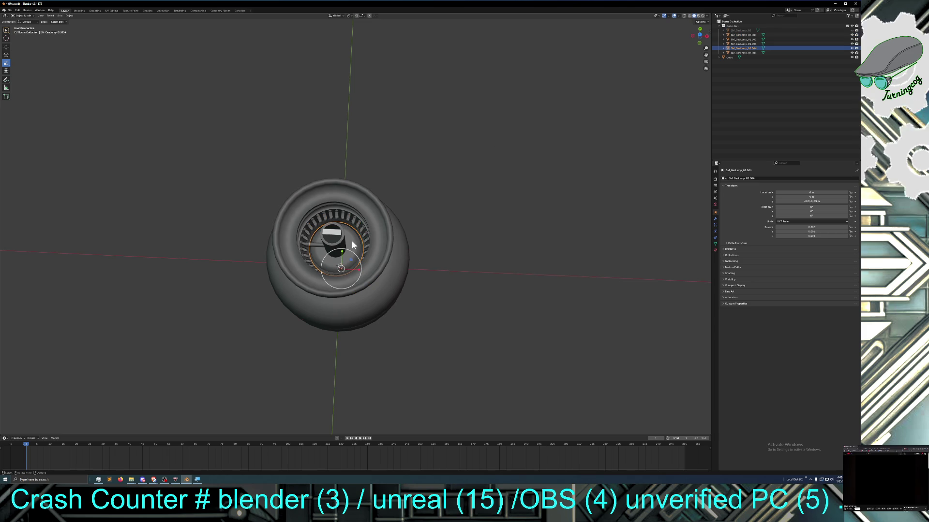
middle_drag(341, 261, 344, 234)
key(KP_1)
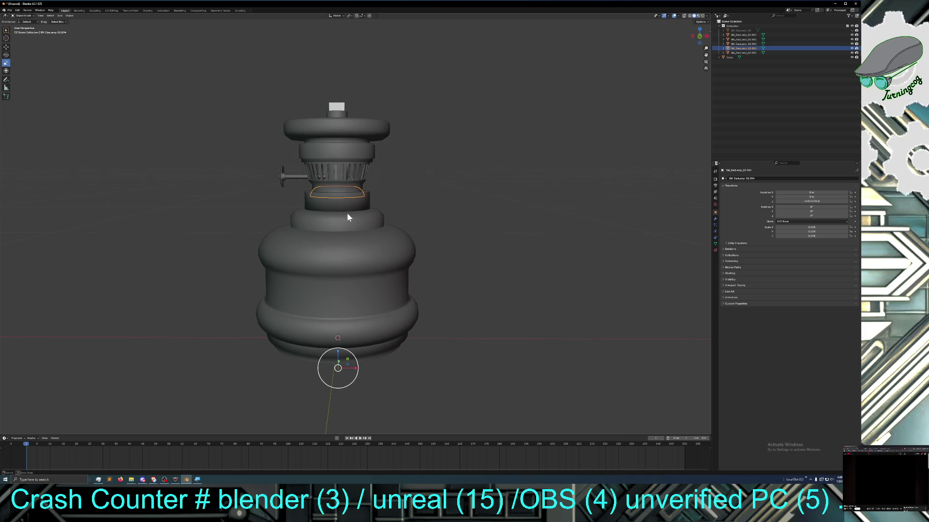
Toggle the burner assembly and lamp body hidden and visible again, then select the inner wick cylinder
click(355, 187)
mouse_move(394, 188)
middle_down()
mouse_move(391, 222)
mouse_move(393, 191)
middle_up()
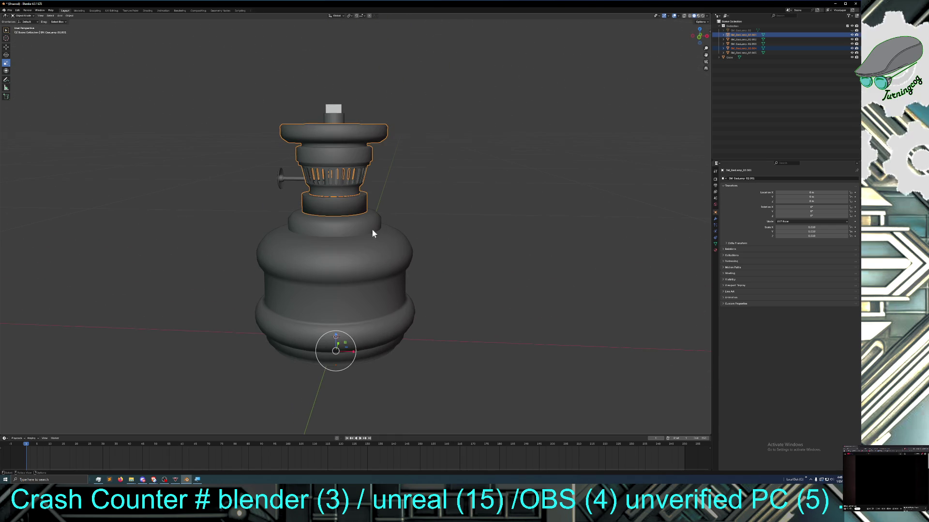
click(372, 229)
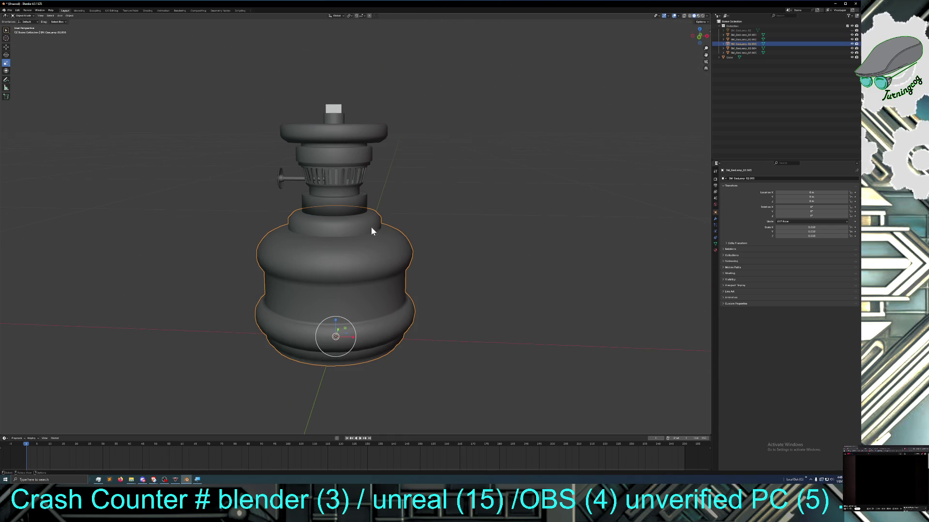
click(853, 39)
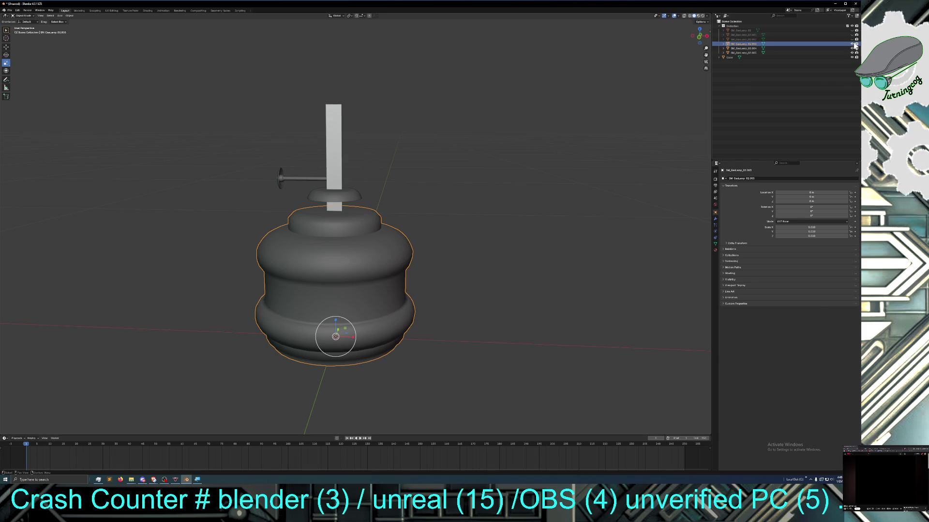
click(854, 46)
click(854, 46)
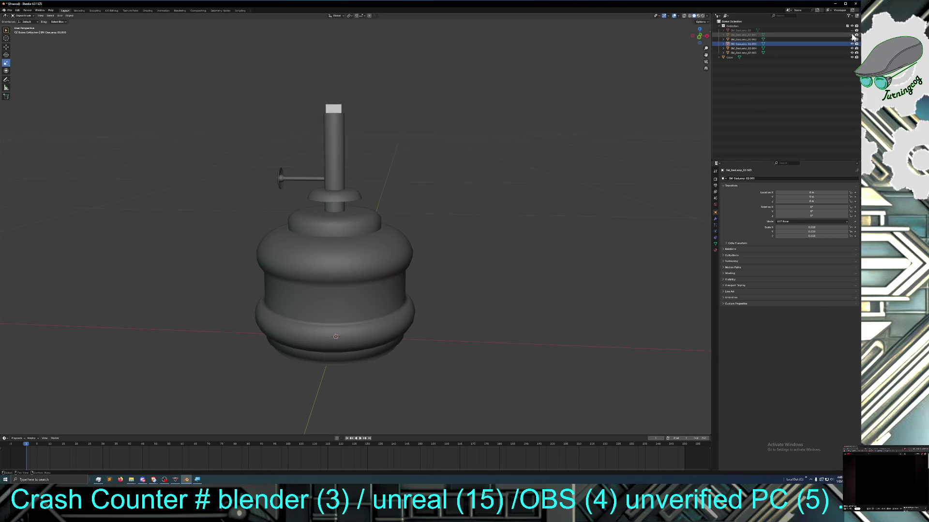
click(854, 37)
middle_drag(534, 134, 536, 166)
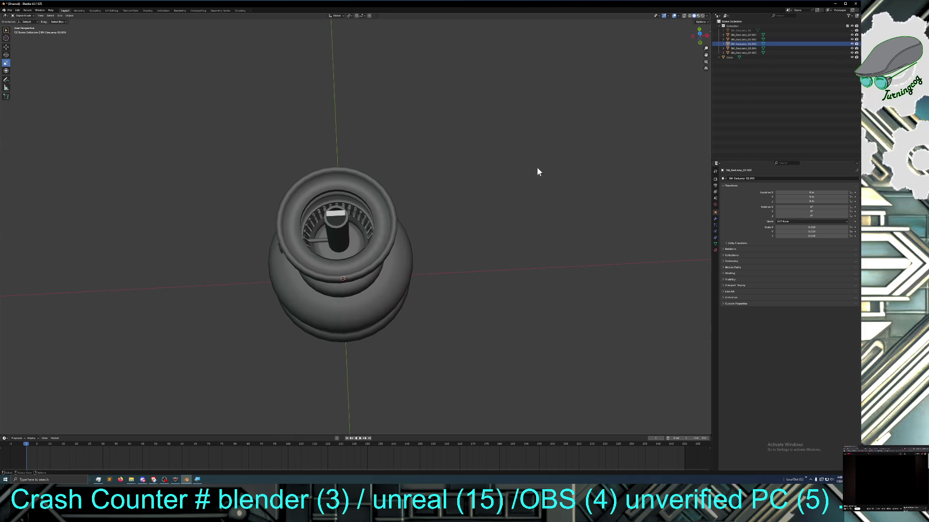
click(343, 244)
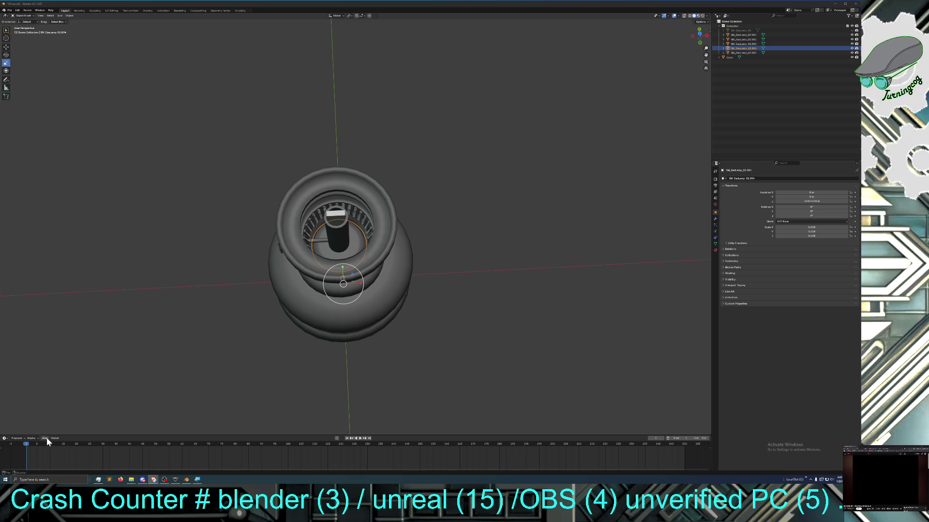
Lower the thin inner ring beneath the grille with two vertical G Z moves
click(6, 47)
mouse_move(354, 272)
middle_down()
mouse_move(362, 262)
mouse_move(362, 275)
middle_up()
middle_drag(359, 331, 360, 314)
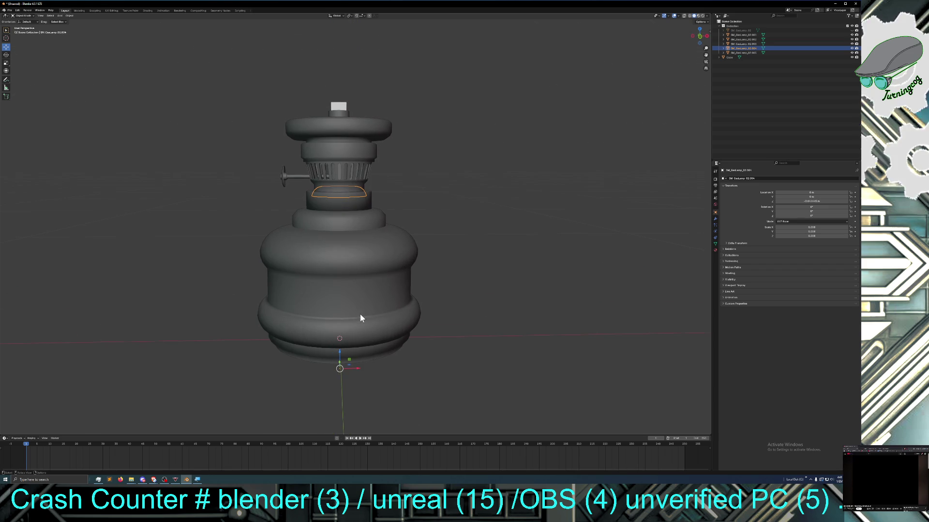
key(g)
key(z)
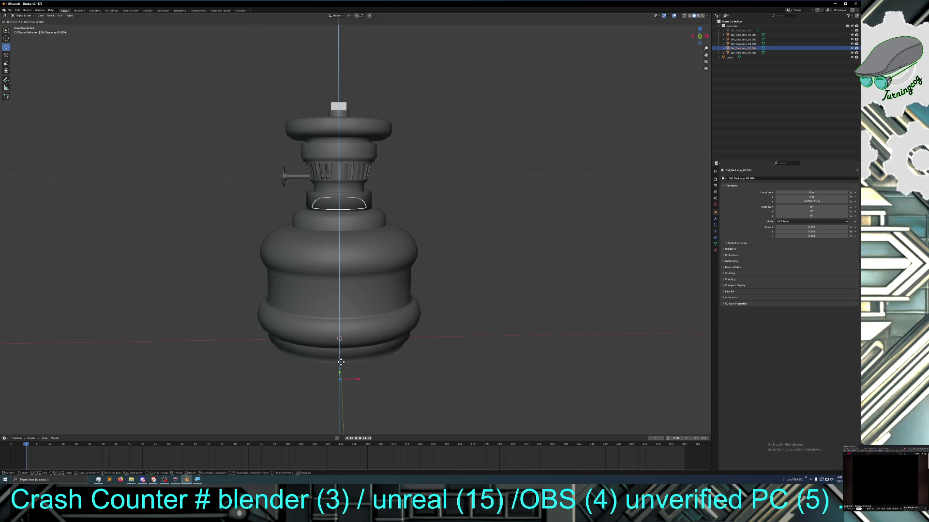
click(342, 363)
mouse_move(370, 294)
middle_down()
mouse_move(364, 322)
mouse_move(369, 283)
middle_up()
key(g)
key(z)
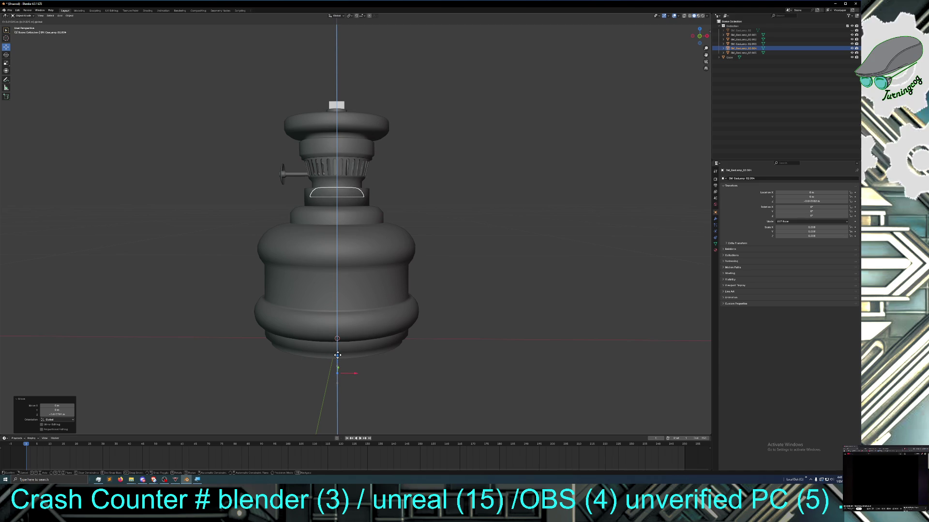
click(337, 356)
Select the top grille and another burner part from a view down into the burner
mouse_move(348, 300)
middle_down()
mouse_move(355, 336)
mouse_move(370, 326)
mouse_move(329, 316)
mouse_move(327, 305)
mouse_move(339, 334)
mouse_move(323, 288)
middle_up()
click(327, 238)
middle_drag(336, 254, 325, 269)
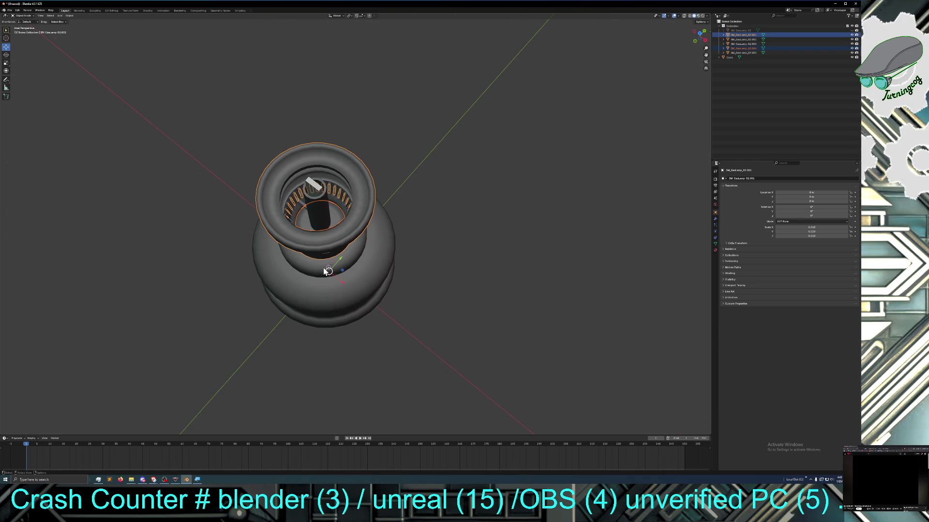
click(324, 225)
middle_drag(312, 238, 333, 209)
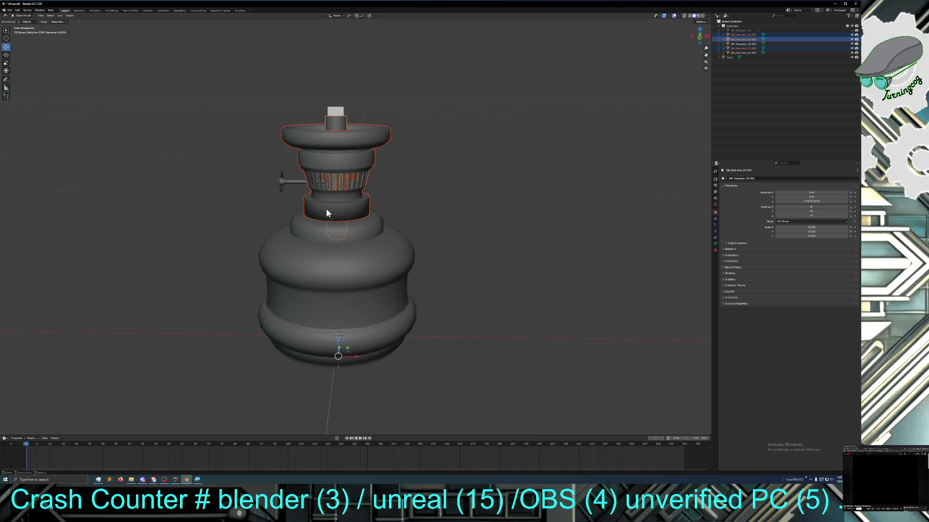
Join the selected burner pieces into a single object via the context menu
right_click(326, 209)
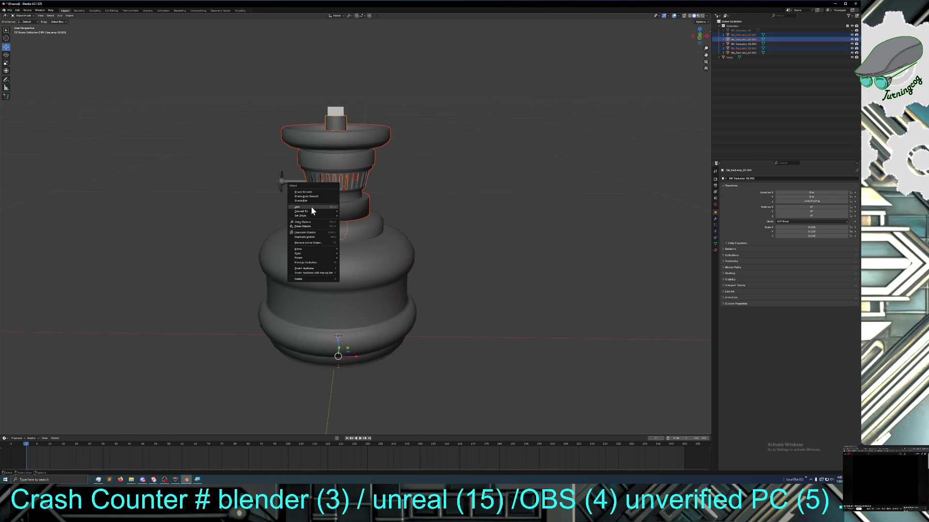
click(308, 207)
mouse_move(311, 209)
middle_down()
mouse_move(284, 233)
mouse_move(300, 201)
middle_up()
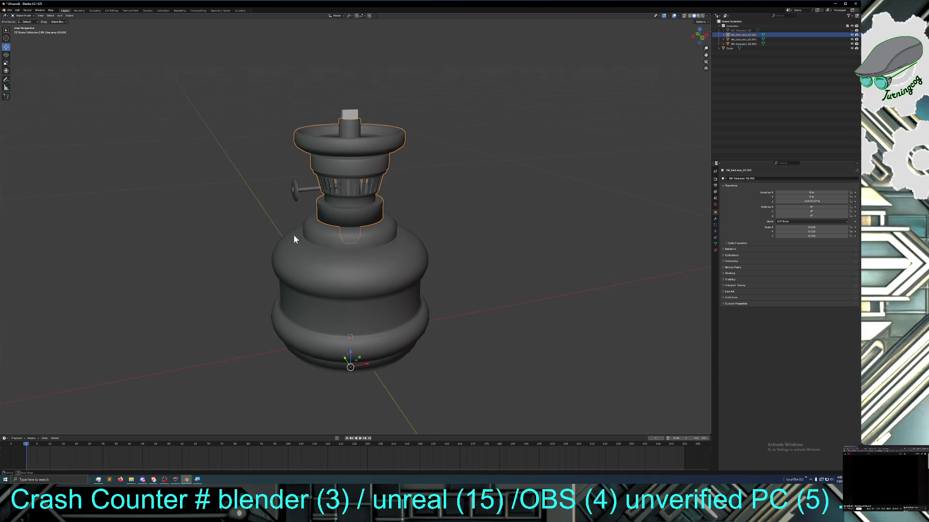
Select the lower lamp body and then the small Cube wick object
click(305, 190)
click(311, 255)
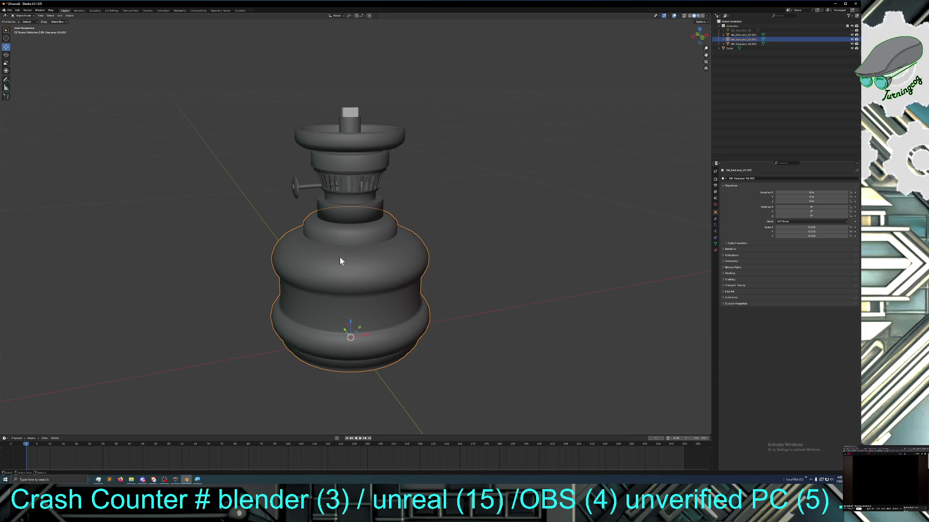
mouse_move(339, 258)
middle_down()
mouse_move(419, 252)
mouse_move(318, 255)
middle_up()
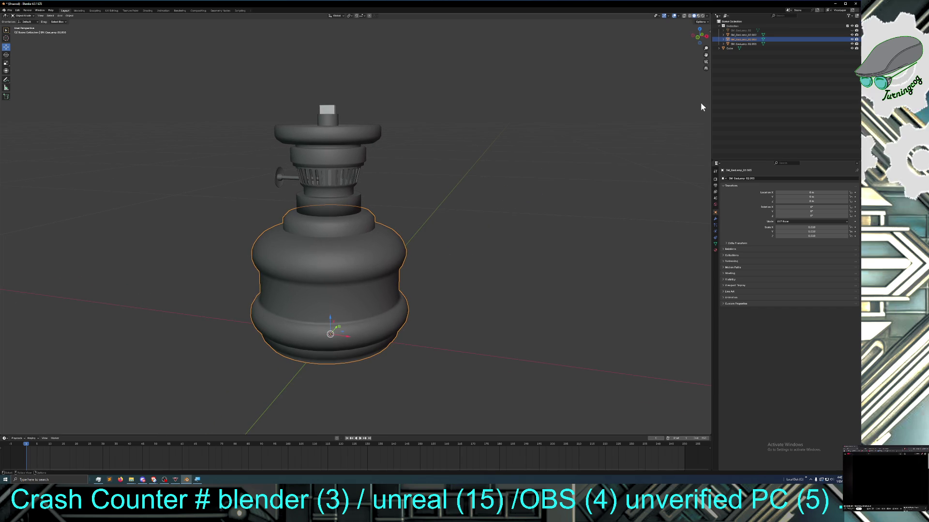
click(330, 112)
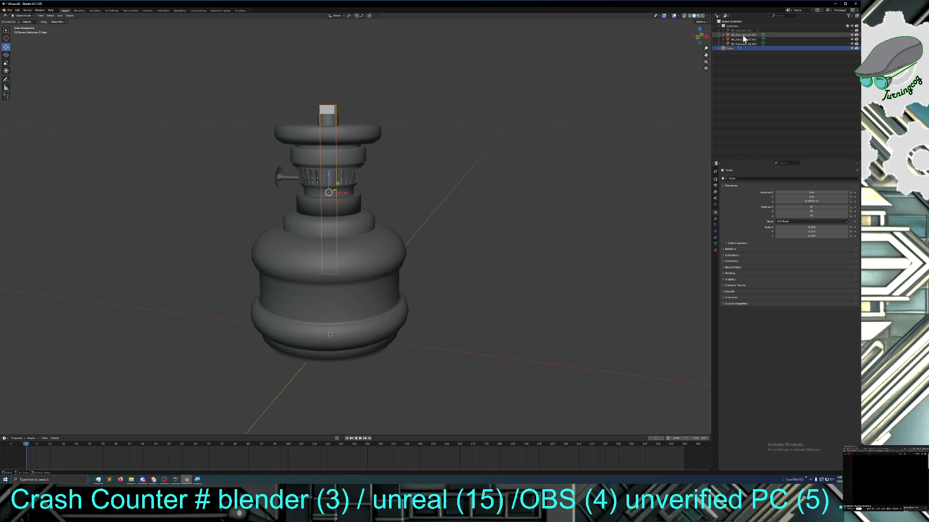
Unhide the glass globe and look through its existing material slots
click(854, 31)
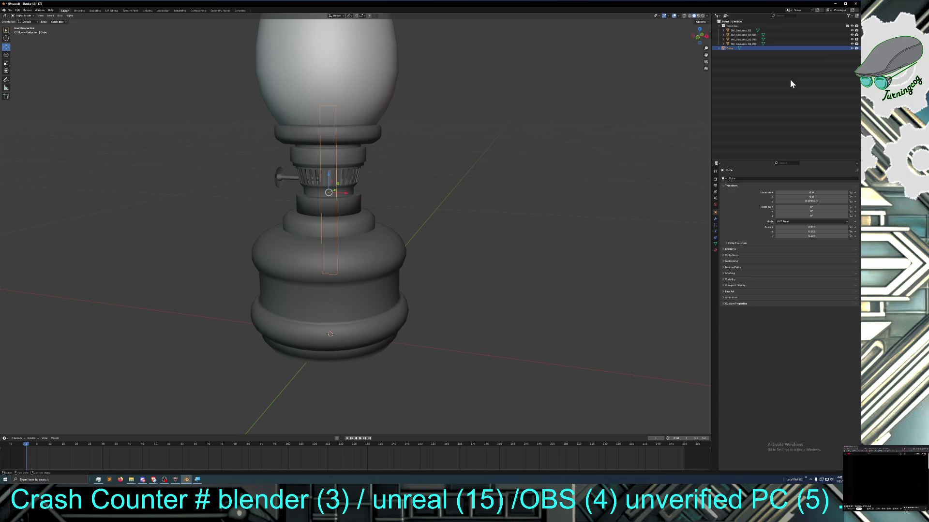
click(715, 252)
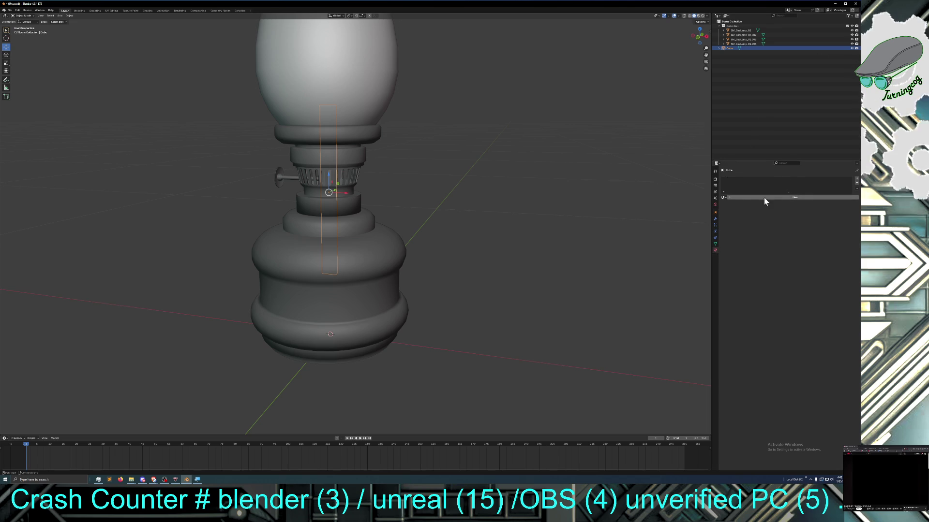
click(723, 197)
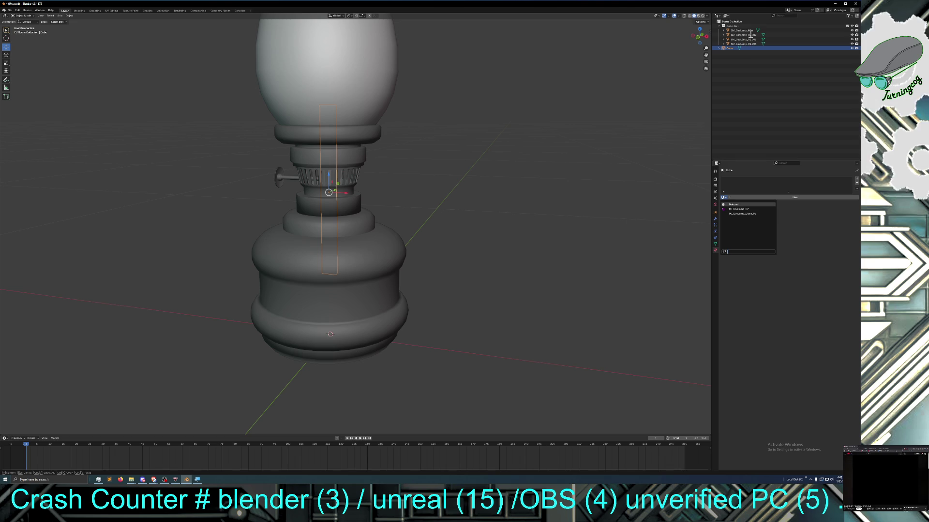
click(748, 34)
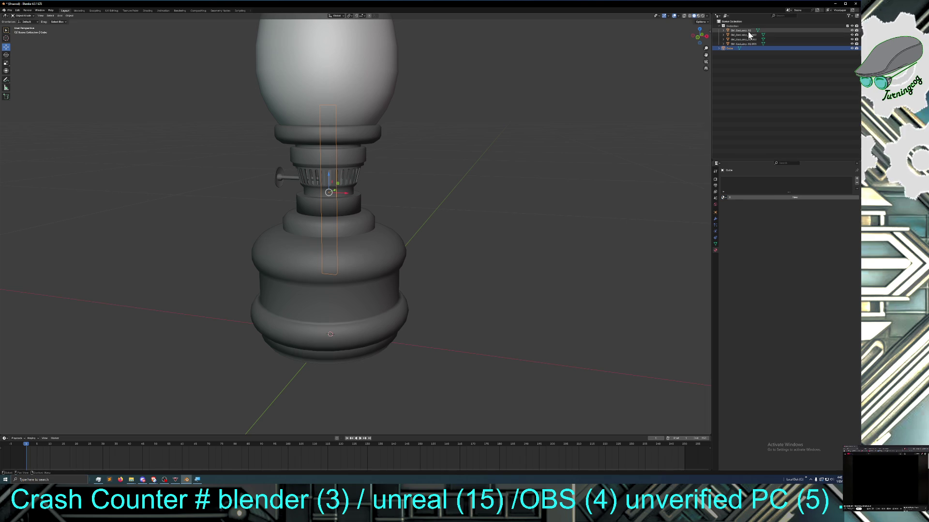
Select the glass globe, peek at its material slot options and show its object settings
click(749, 34)
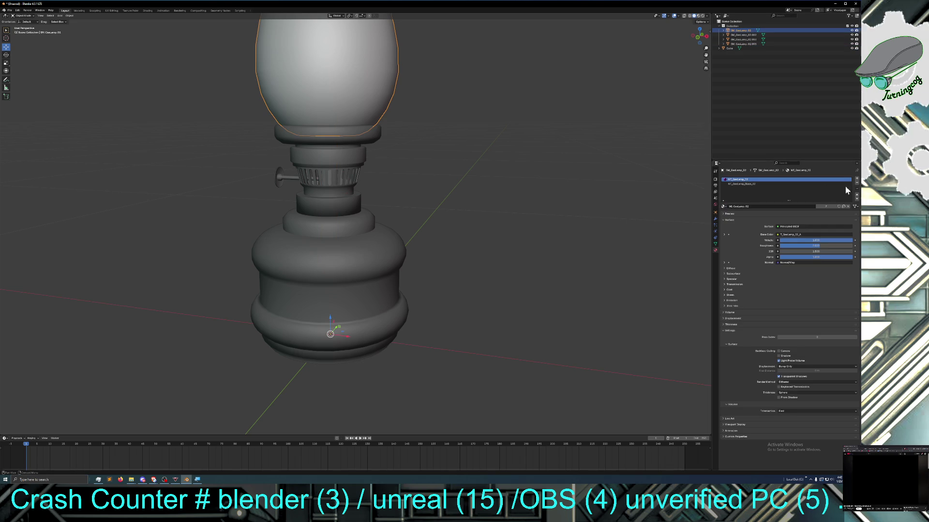
right_click(739, 179)
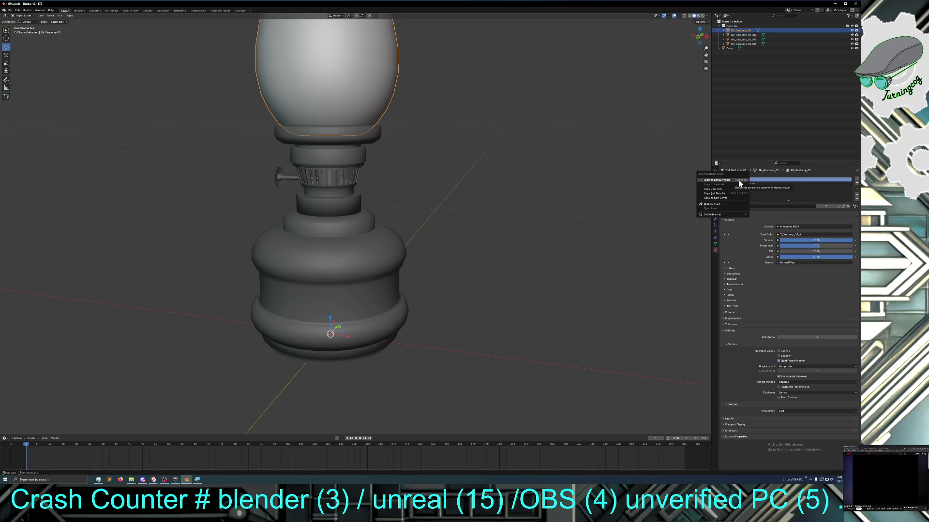
click(739, 182)
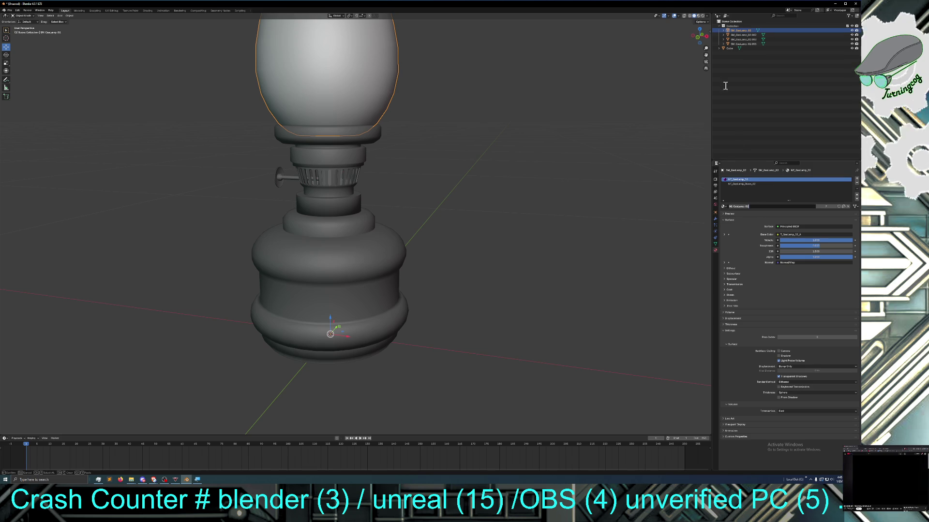
click(716, 214)
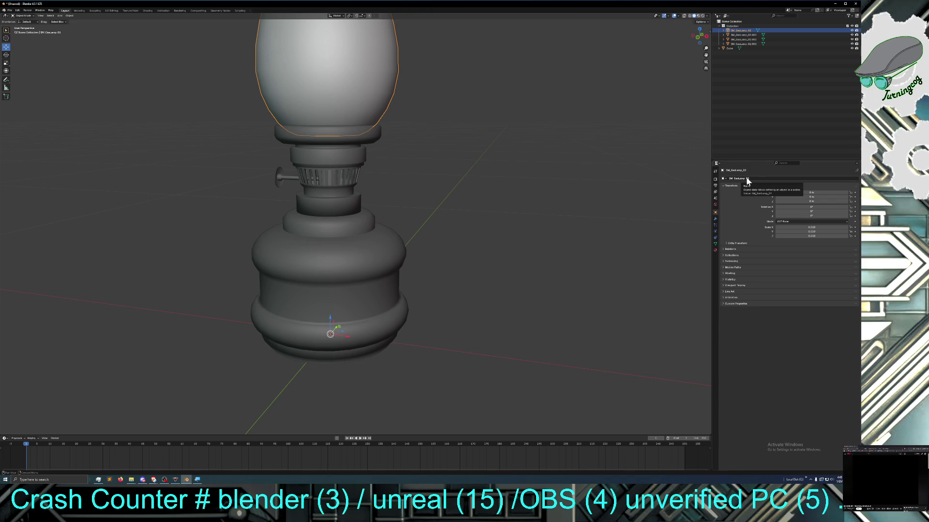
Rename the glass globe object to SM_OilLampGlass_02
double_click(748, 180)
click(750, 179)
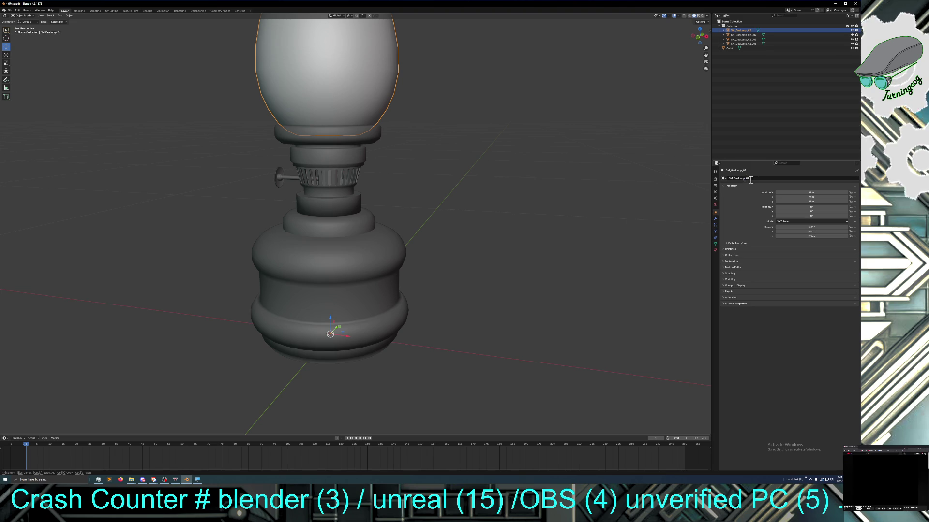
key(BackSpace)
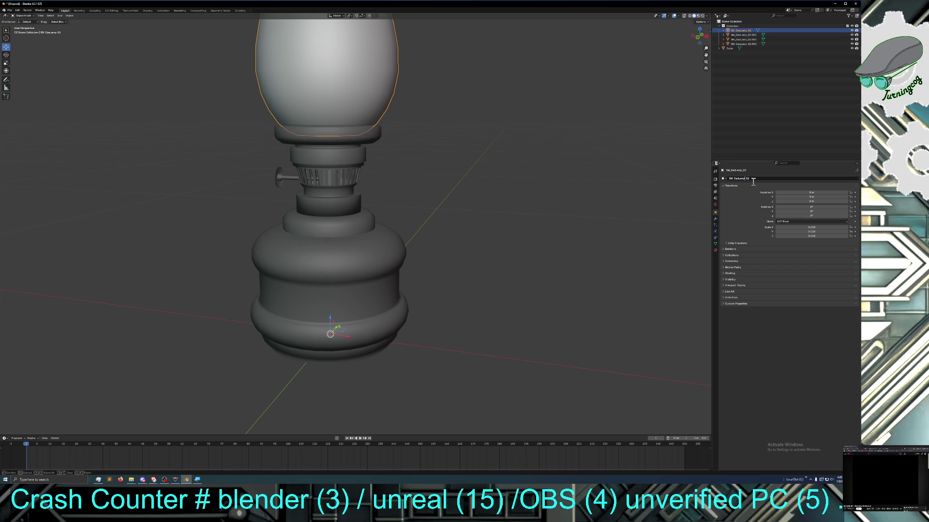
text(Glass)
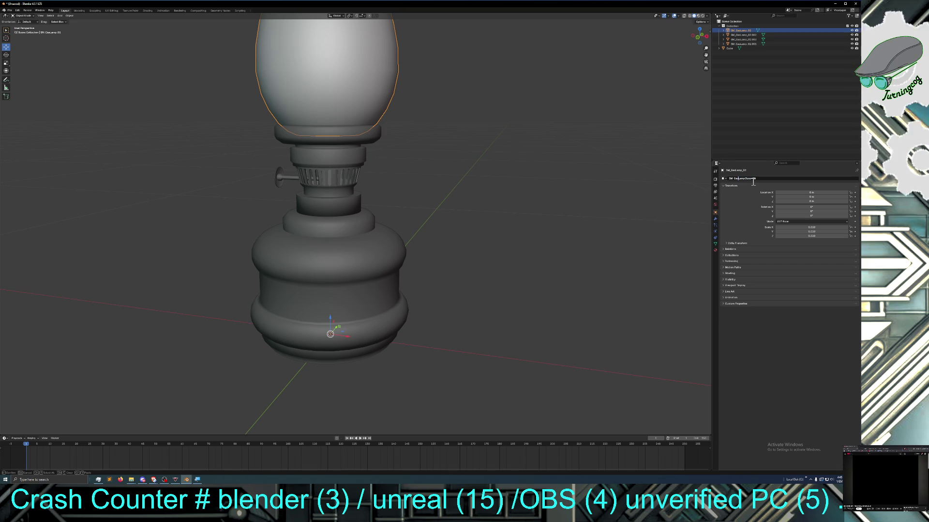
key(BackSpace)
key(BackSpace)
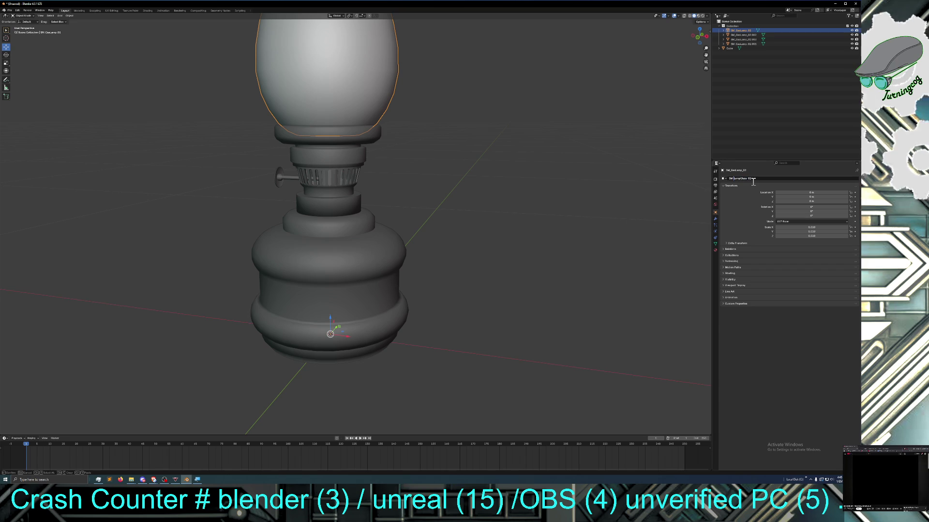
text(Oil)
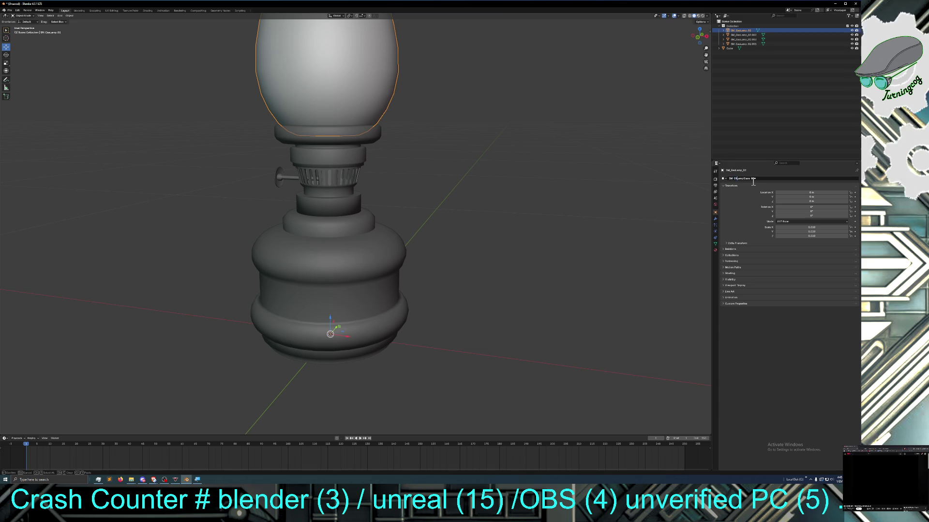
key(Return)
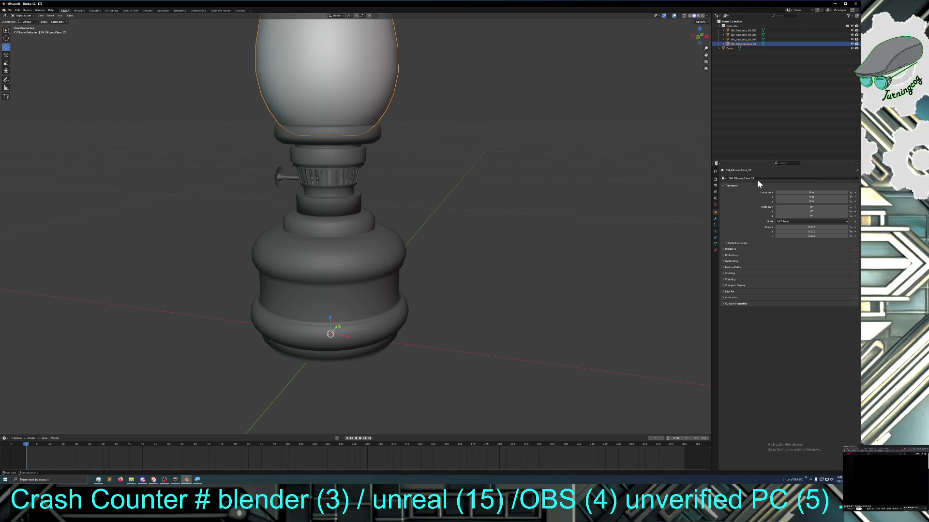
Paste the same name SM_OilLampGlass_02 onto the mesh data
double_click(757, 179)
key(ctrl+c)
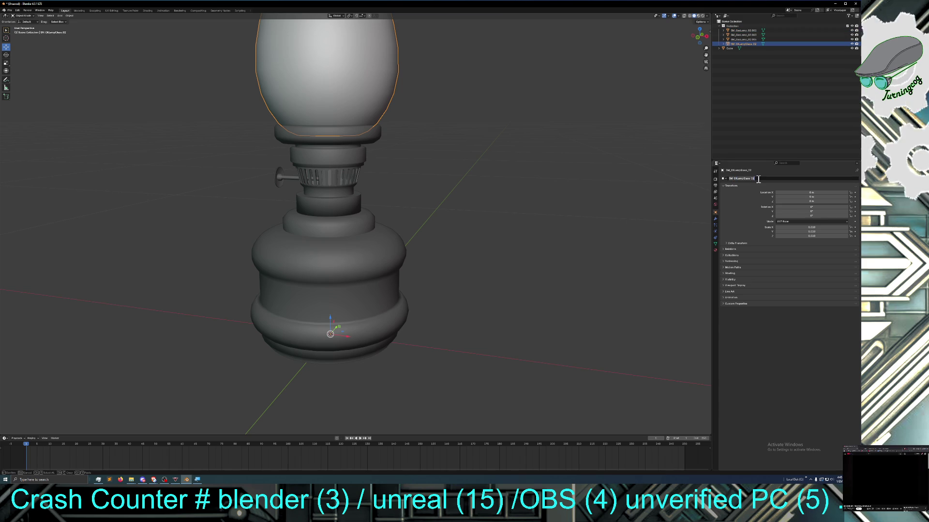
key(BackSpace)
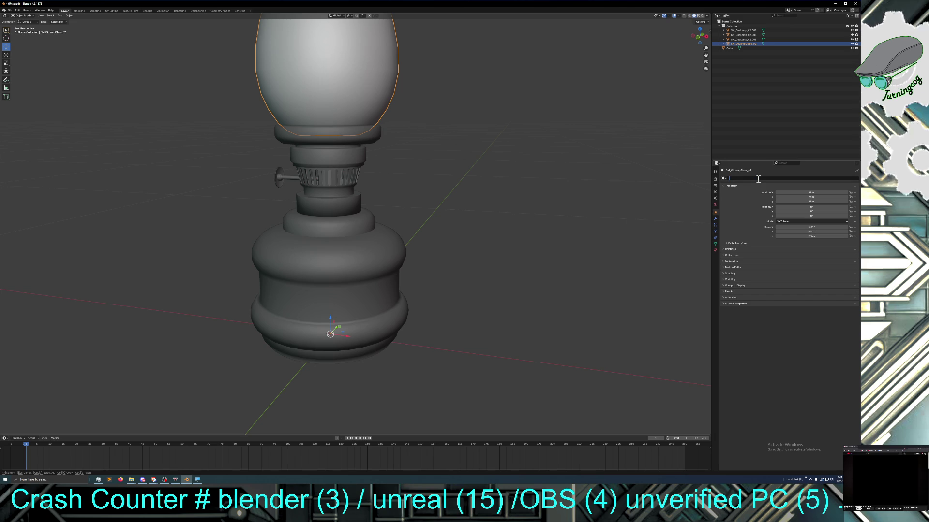
key(ctrl+v)
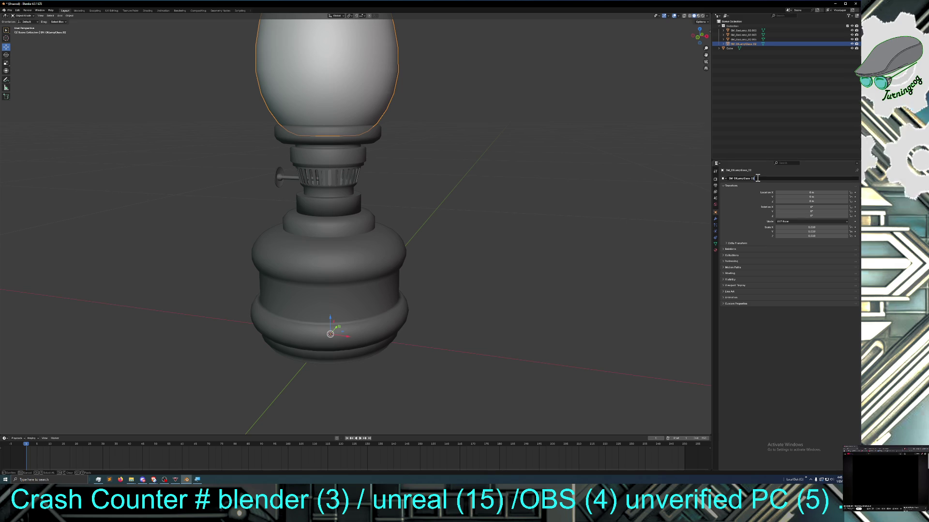
key(Return)
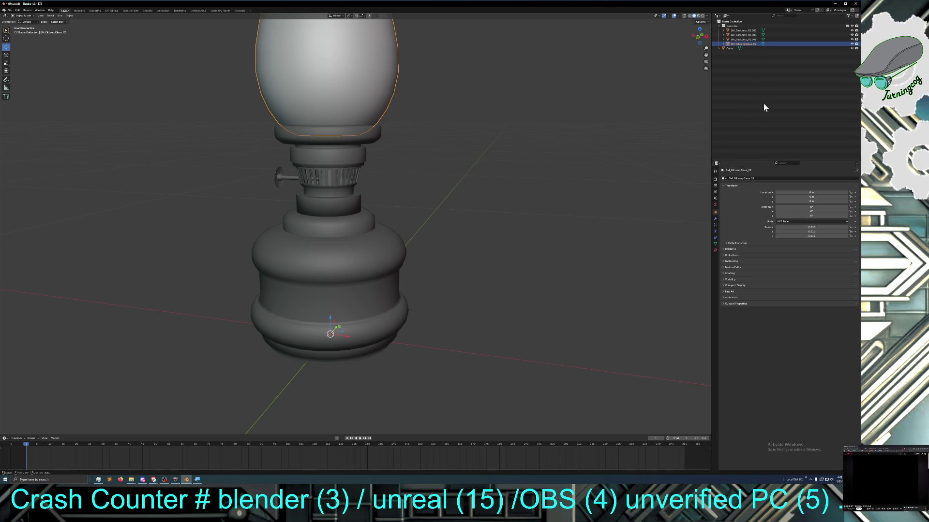
click(714, 250)
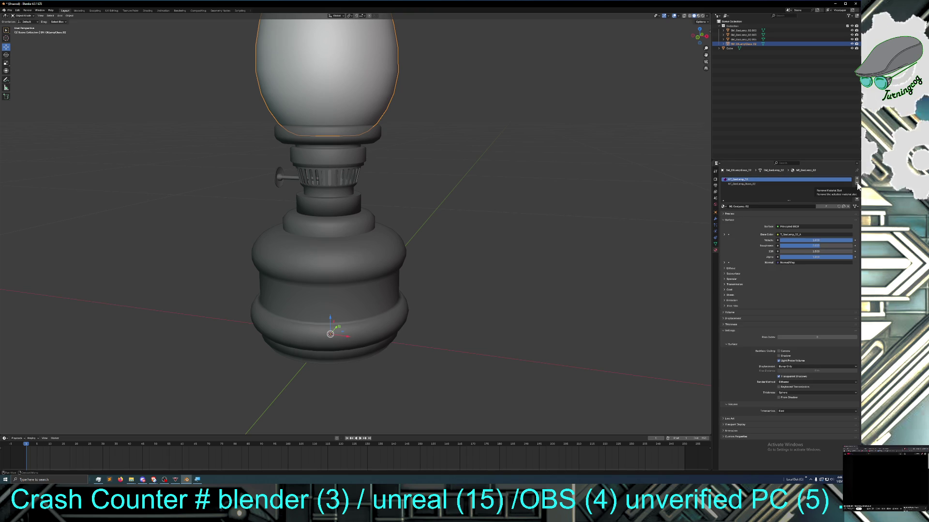
Remove the MI_GasLamp_02 material slot from the glass globe, keeping the glass material
click(757, 184)
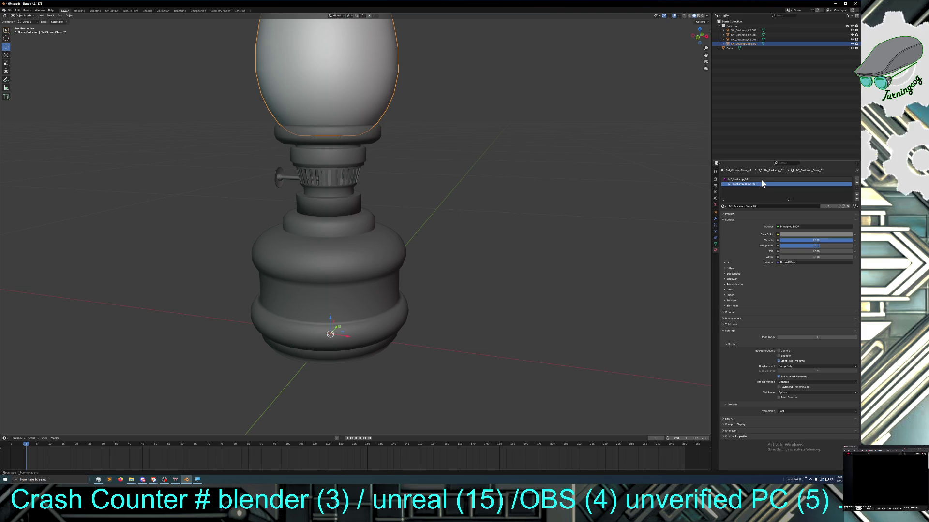
click(755, 179)
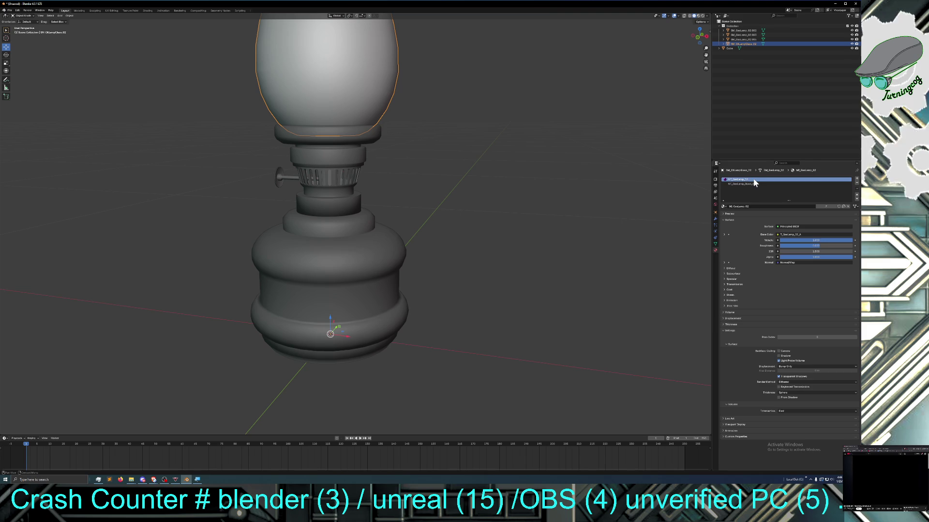
click(856, 185)
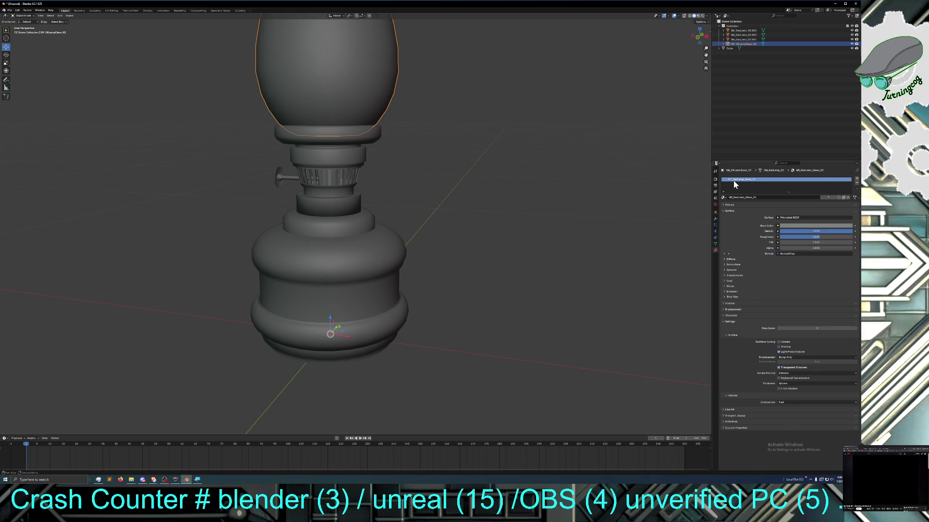
Select the middle burner part and remove both of its material slots
click(325, 160)
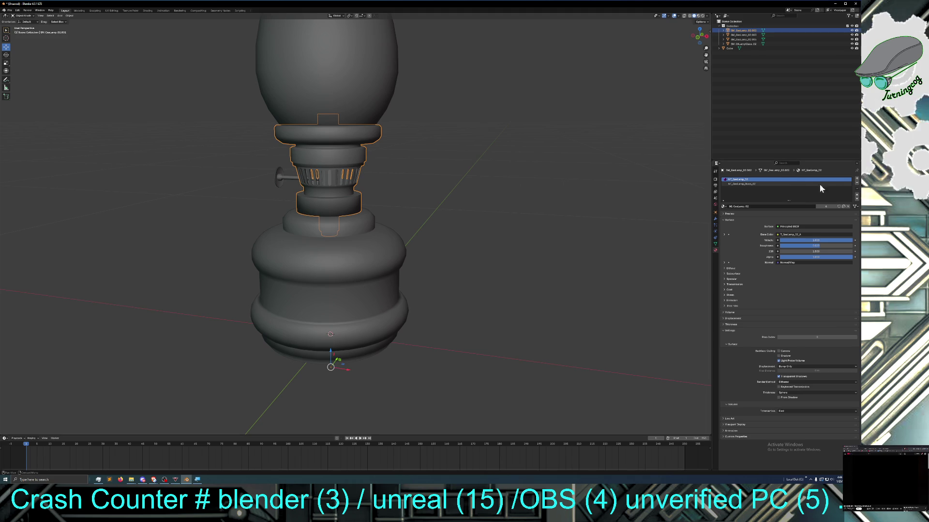
click(755, 184)
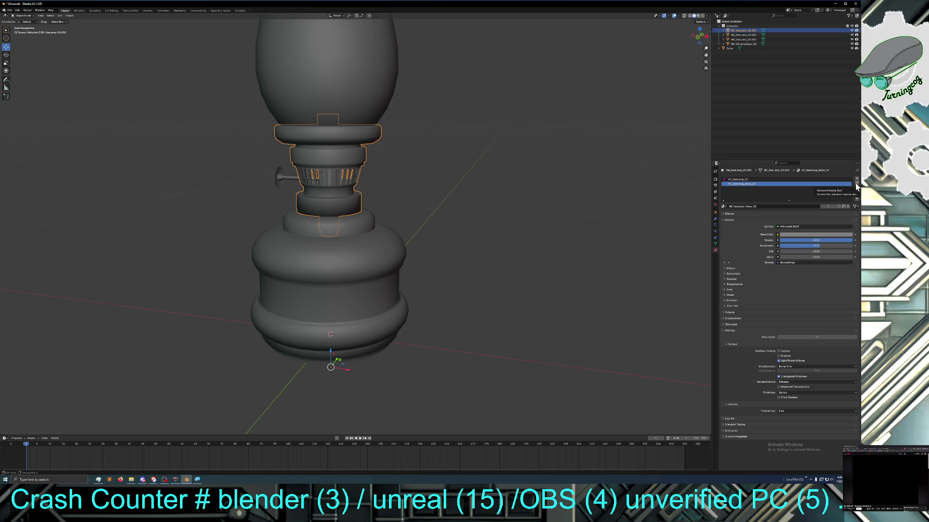
click(856, 187)
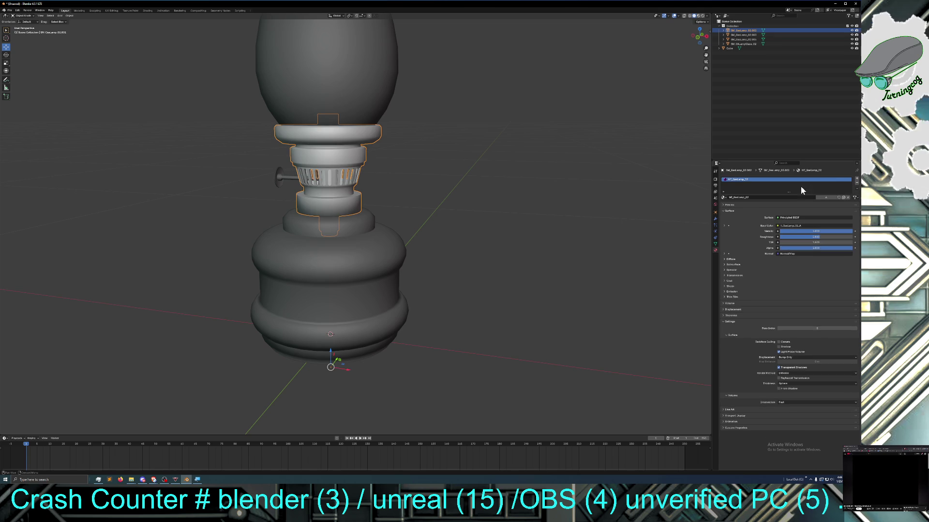
click(857, 187)
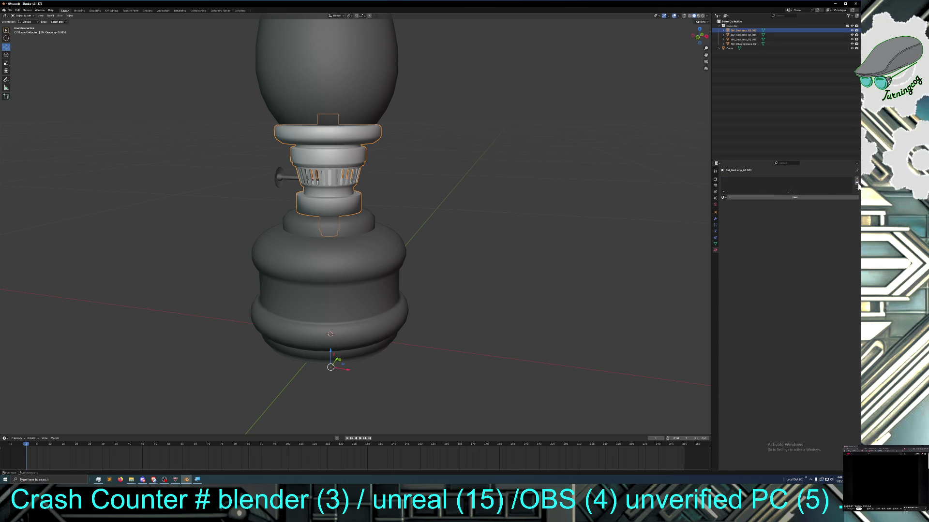
Create a new material for the burner and rename it MI_GasLampBrass_02
click(724, 197)
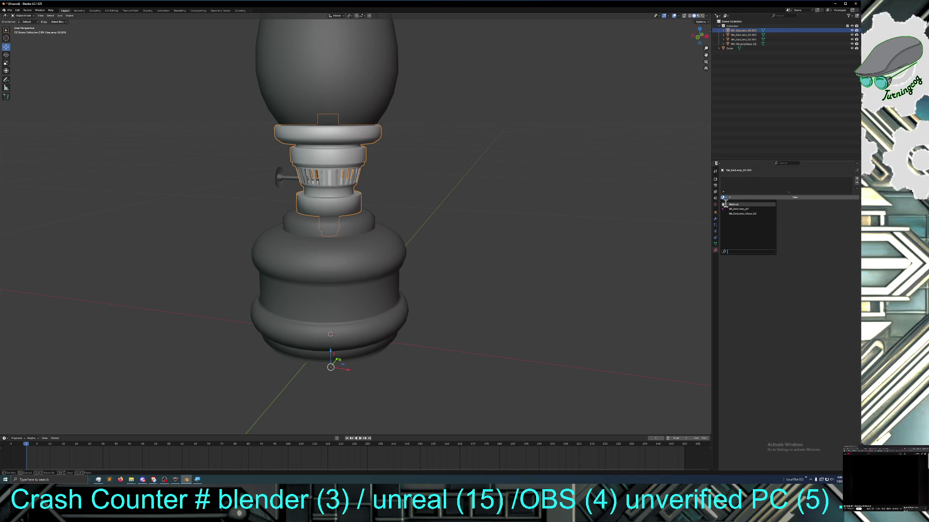
click(751, 195)
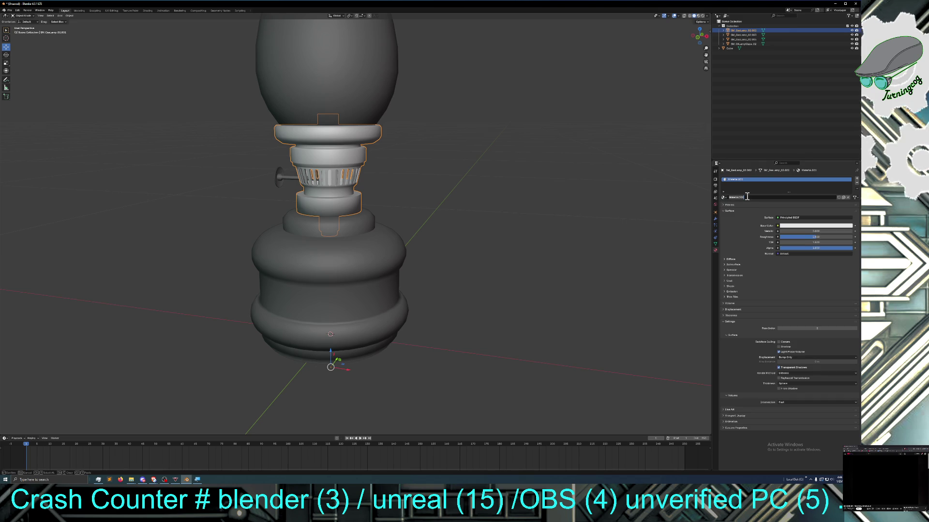
double_click(745, 197)
text(MI_GasLamp_03)
key(Left)
key(Left)
key(Left)
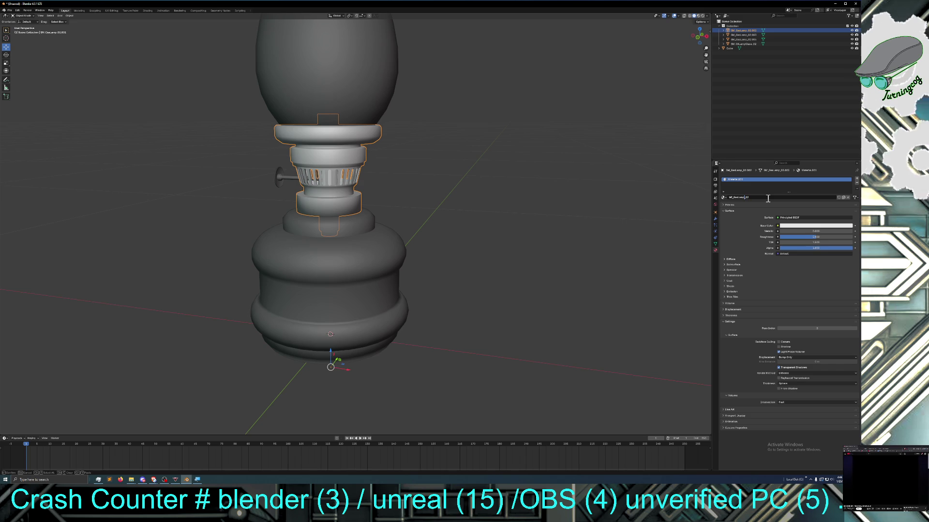
text(Brass)
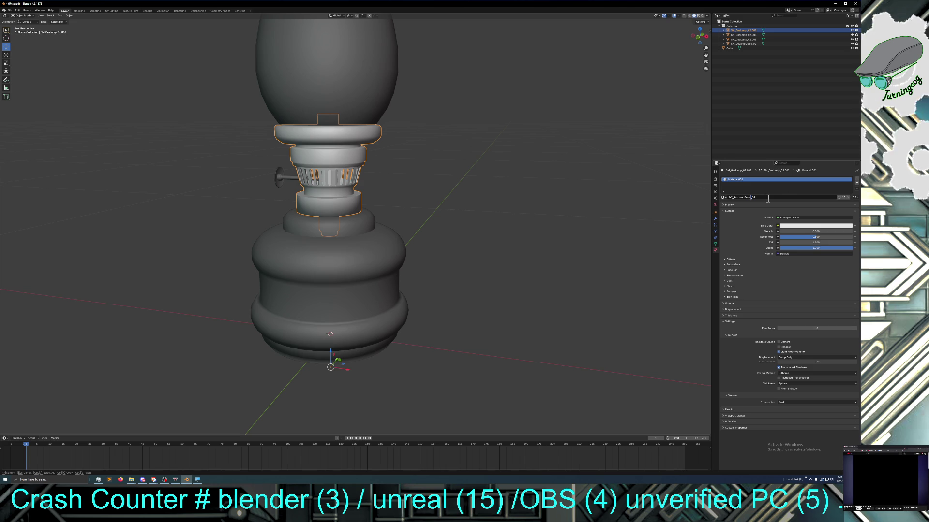
key(Return)
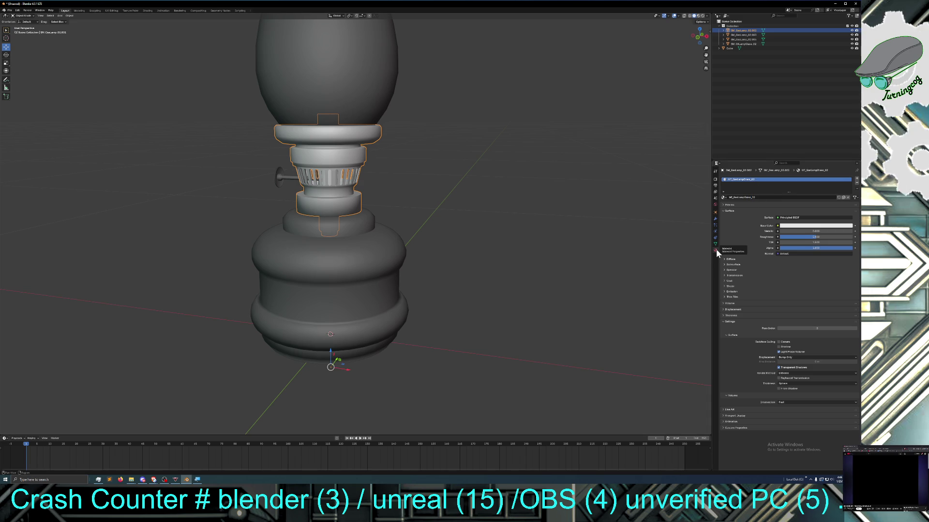
Show the burner's Object Properties and begin editing its object name
click(715, 212)
click(757, 178)
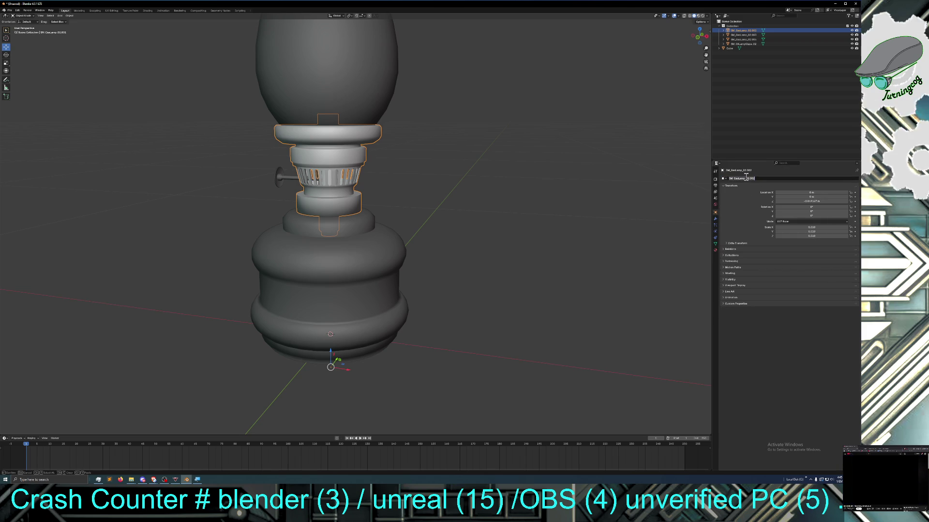
Rename the burner object to a Brass lamp name without the .002 suffix
click(765, 179)
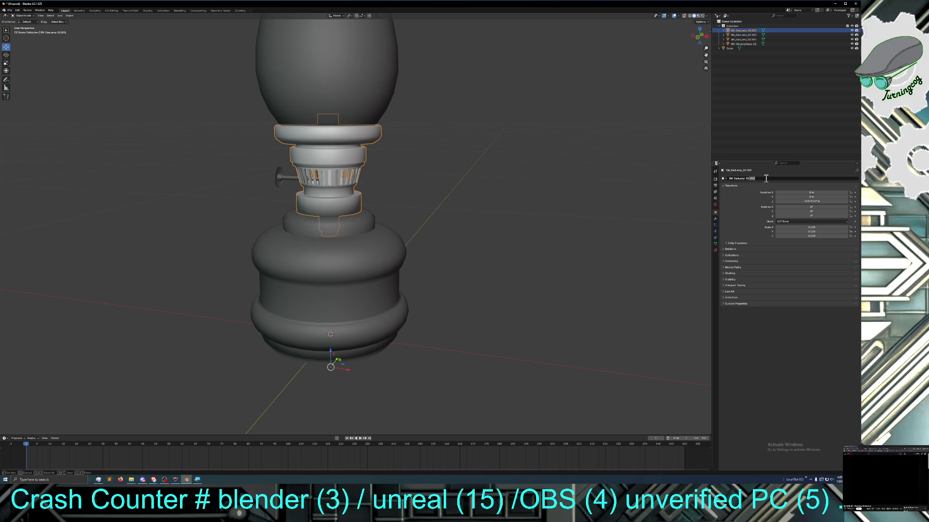
key(BackSpace)
key(BackSpace)
key(BackSpace)
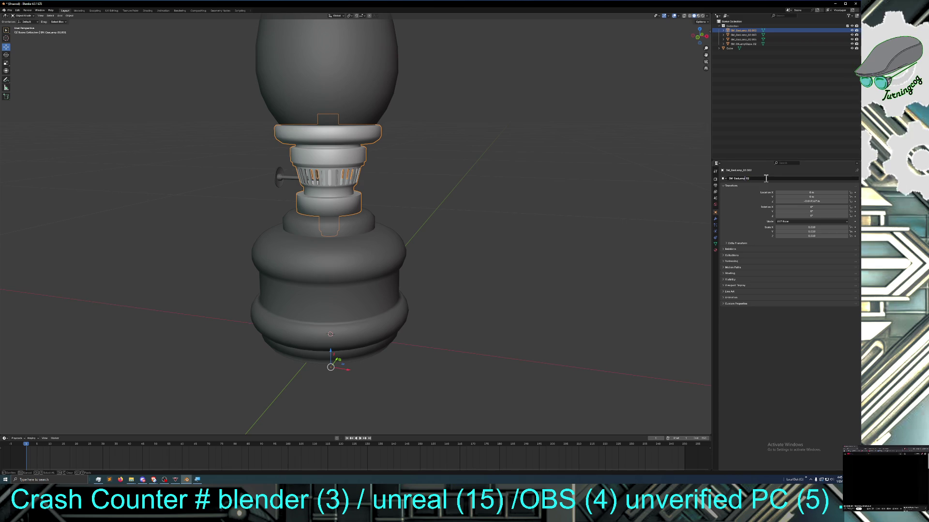
text(brass)
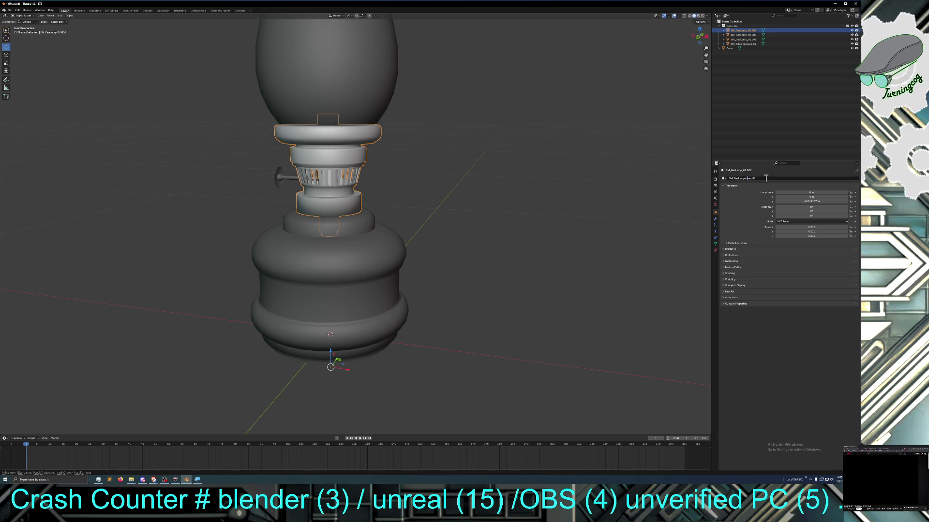
text(s)
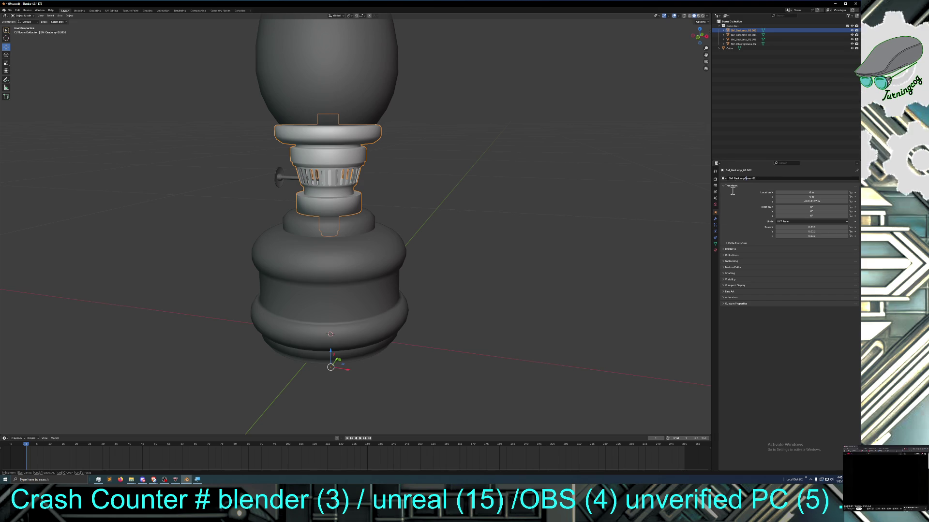
click(758, 154)
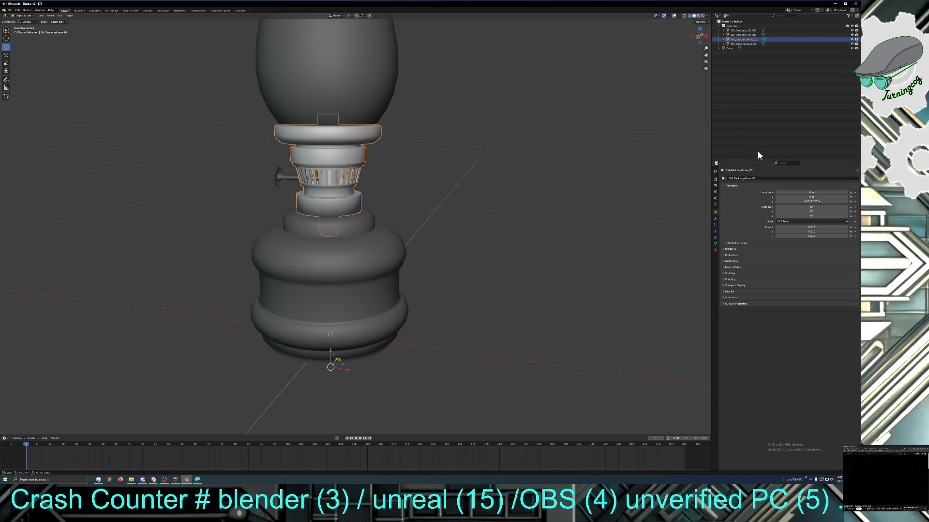
Select the glass dome, the brass burner and then the burner knob in the Outliner
click(745, 44)
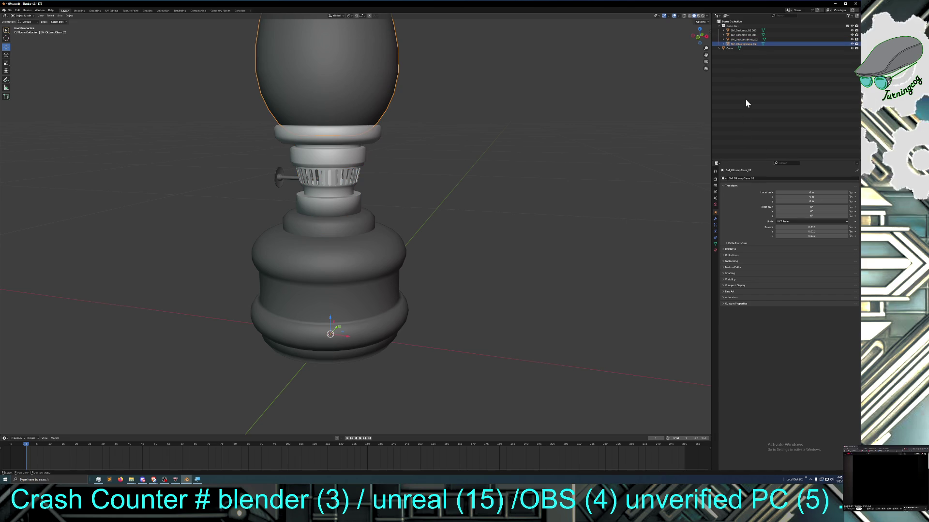
click(750, 39)
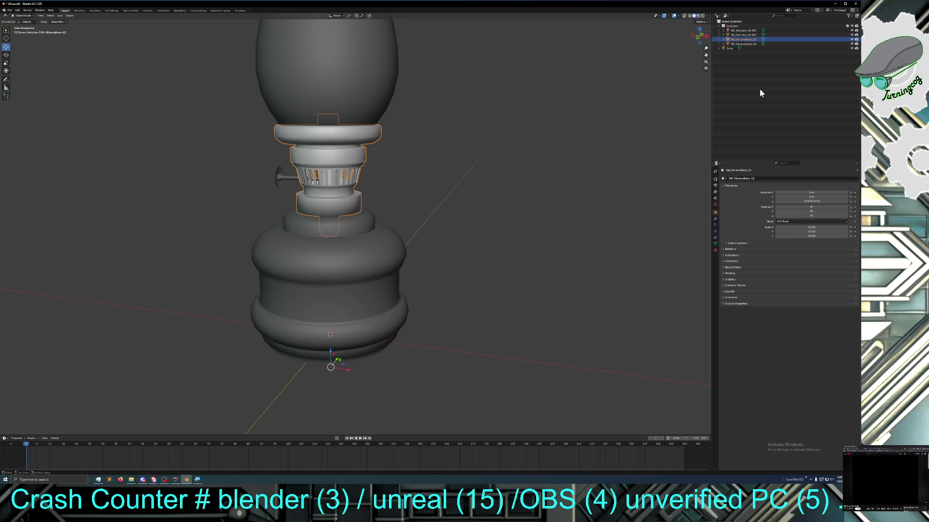
click(747, 35)
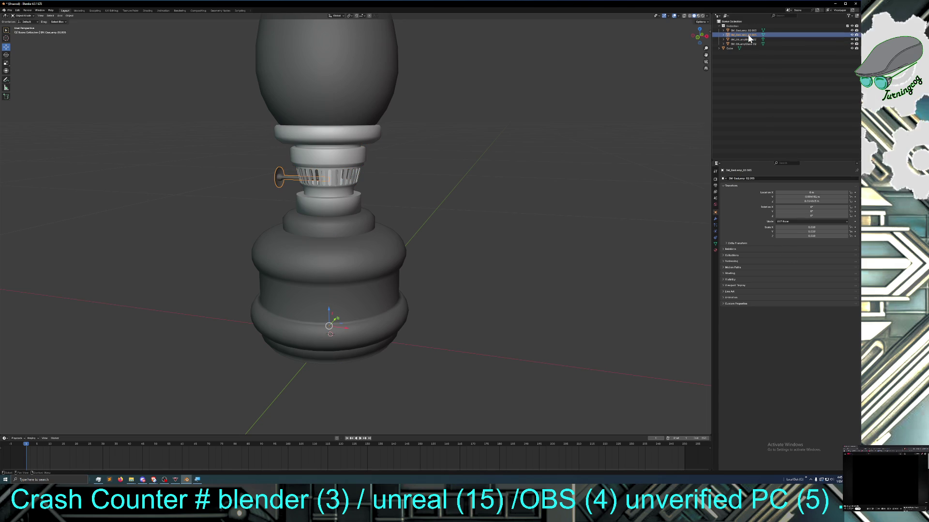
Rename the knob object to SM_OilLampKnob_02 and show its material settings
double_click(739, 181)
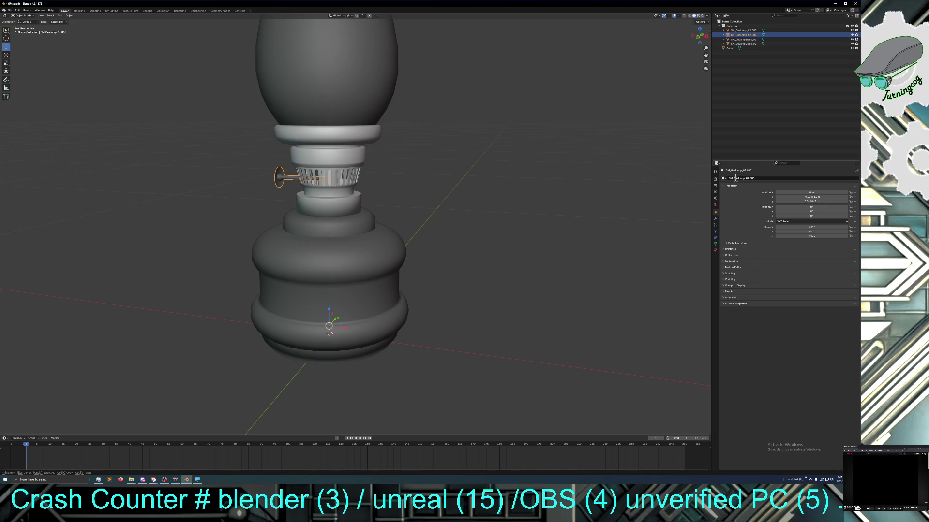
click(733, 178)
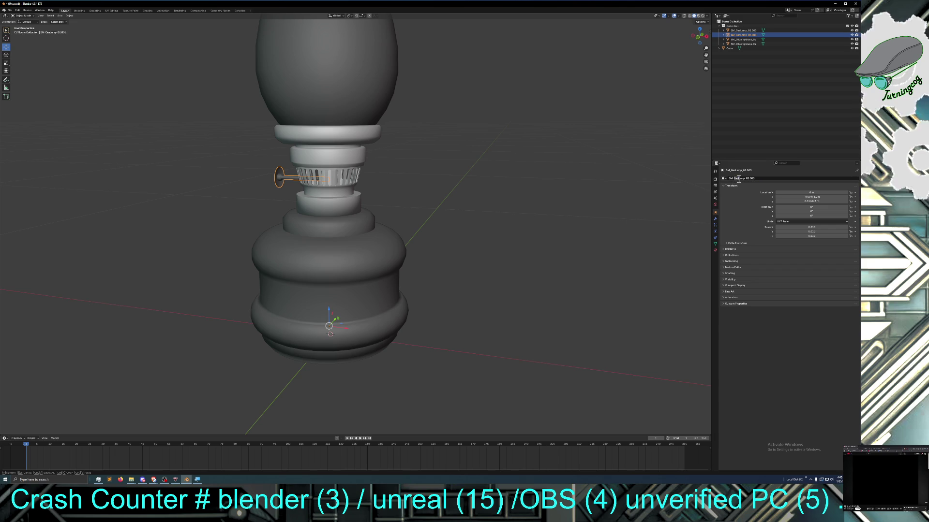
key(BackSpace)
key(BackSpace)
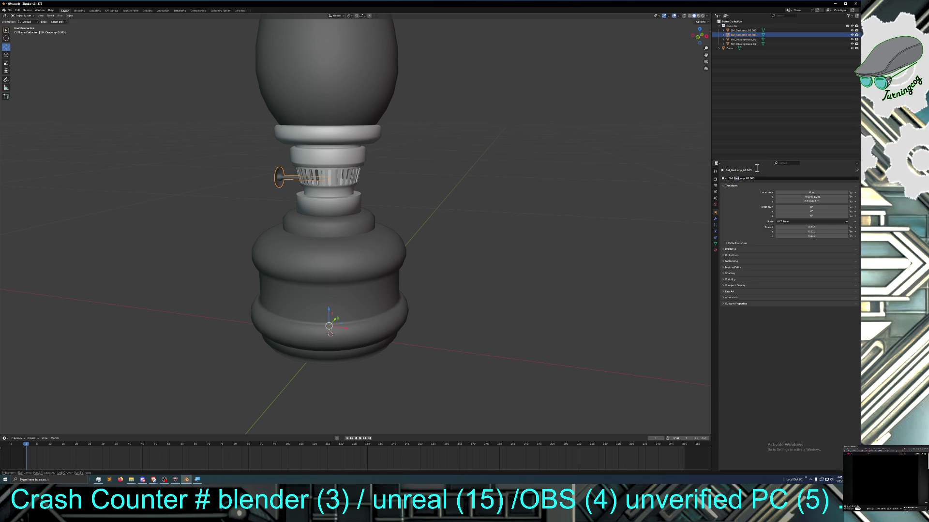
key(BackSpace)
text(OilLamp)
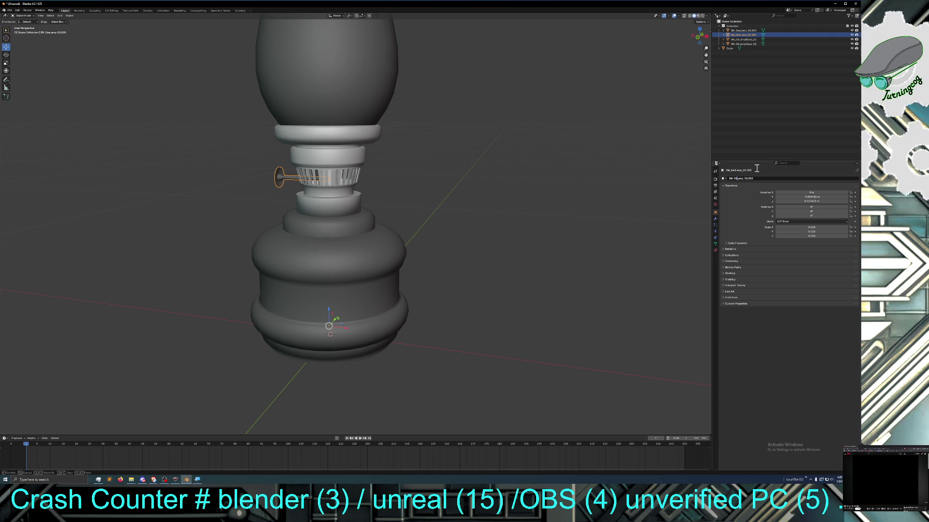
text(Knob)
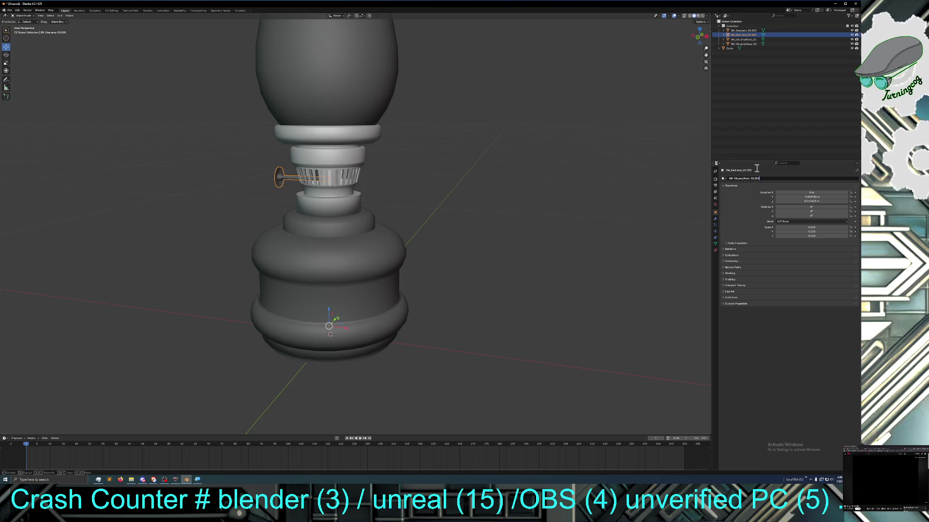
key(BackSpace)
key(BackSpace)
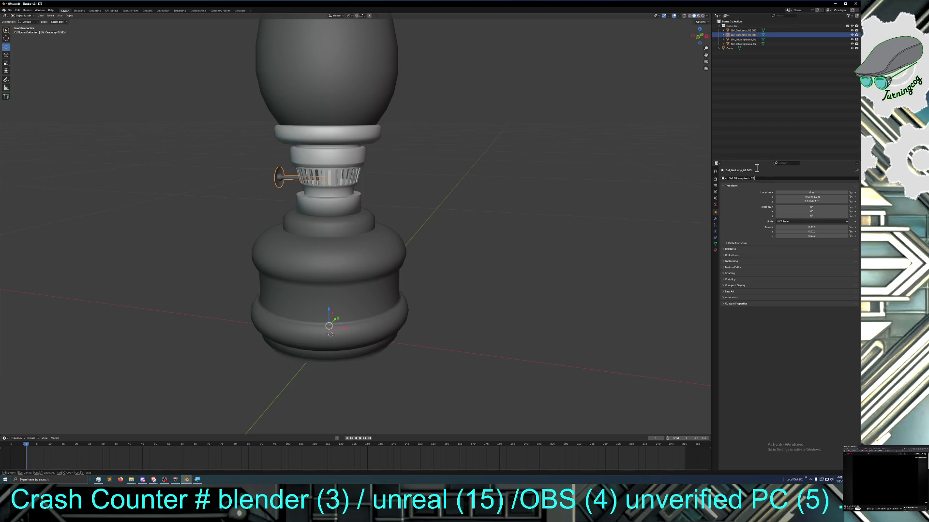
key(Return)
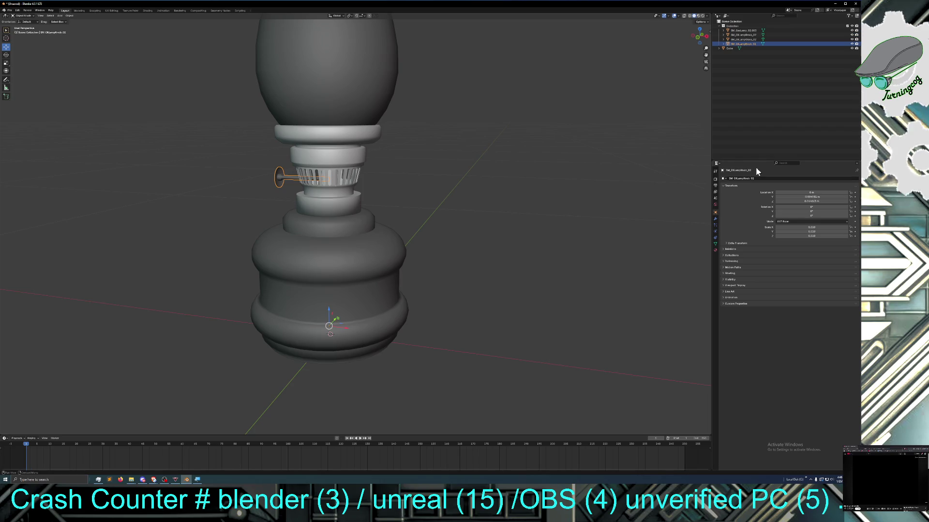
click(715, 250)
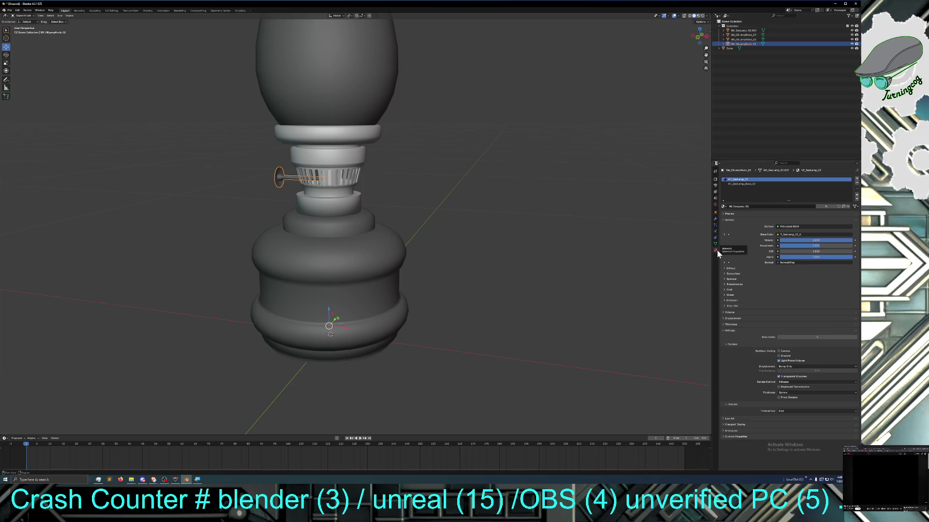
Replace the knob's old material slots with the existing brass material
click(856, 182)
click(856, 183)
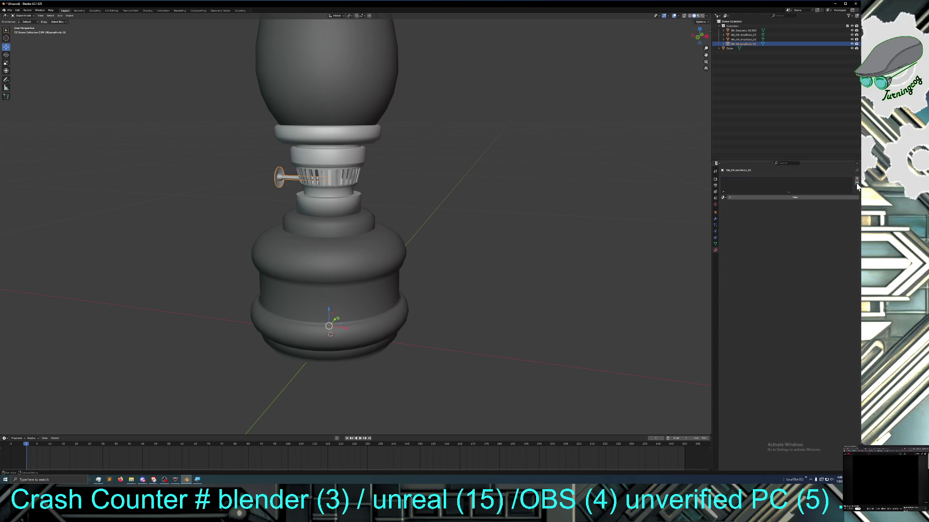
click(780, 198)
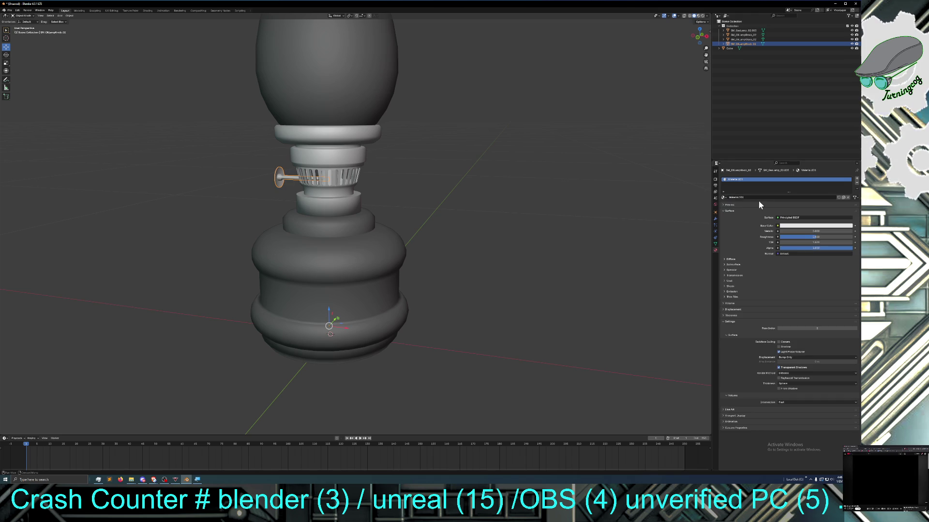
click(724, 199)
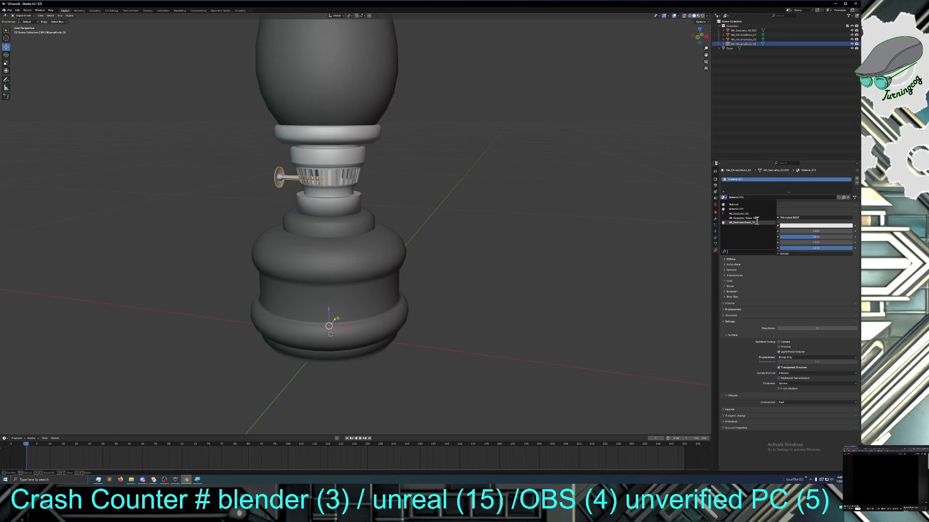
click(755, 221)
Give the brass material a darker yellow base colour and roughness of about 0.745
click(816, 226)
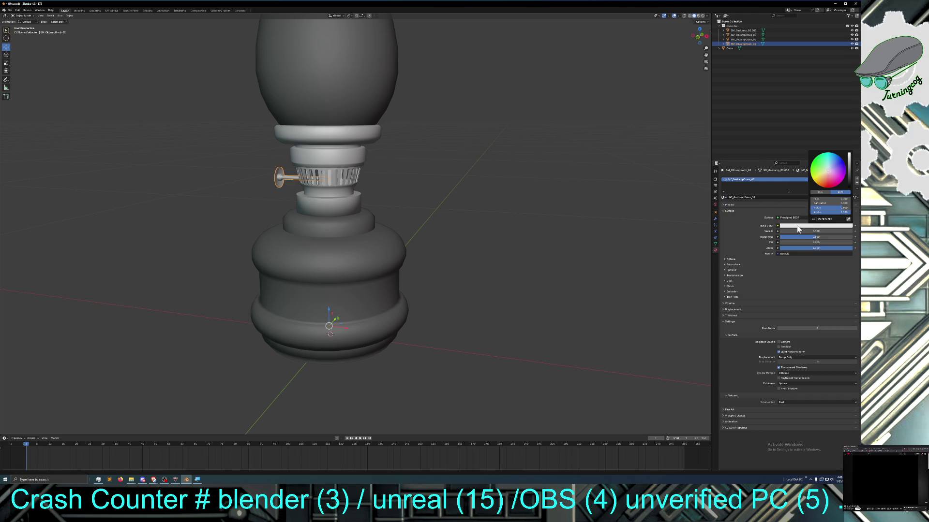
click(819, 180)
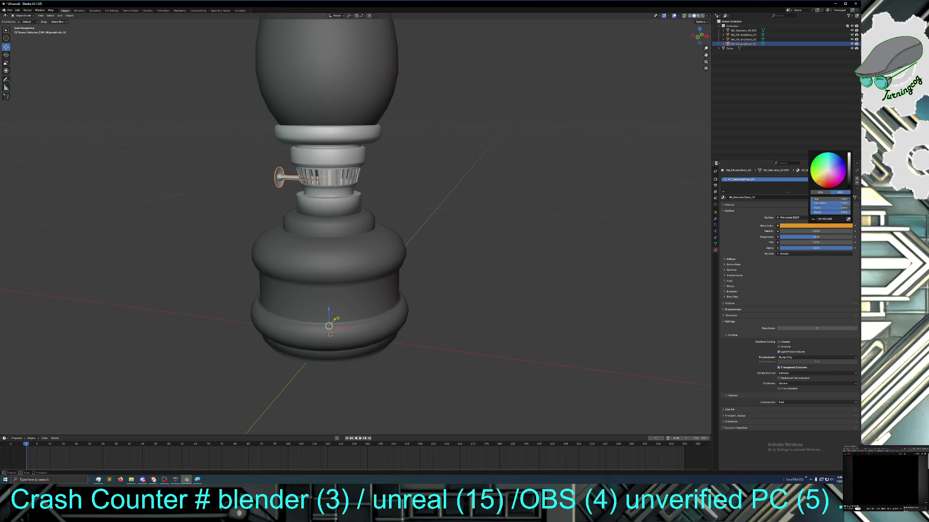
click(792, 228)
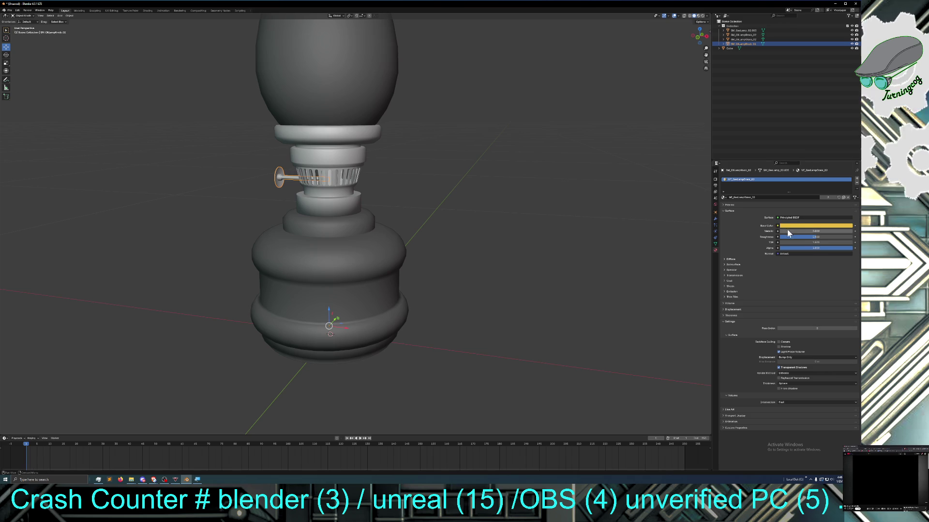
drag(830, 240, 824, 240)
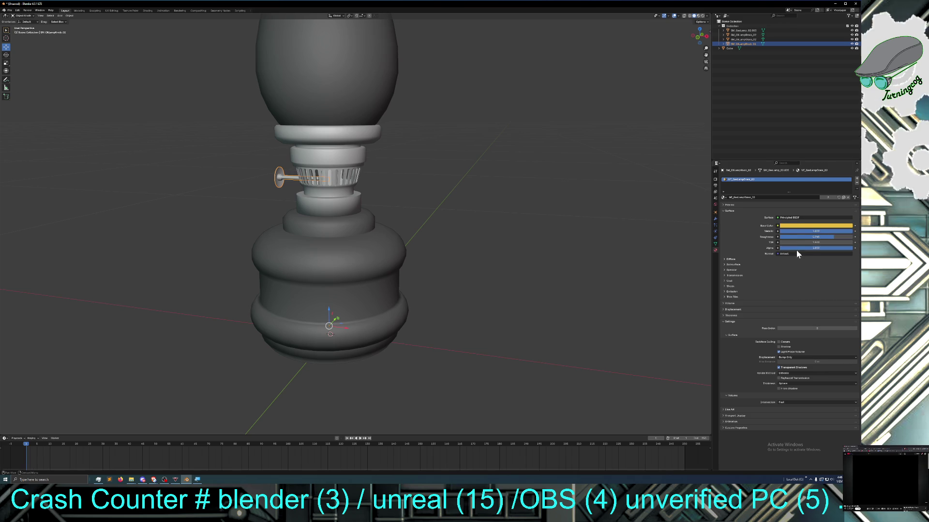
click(800, 225)
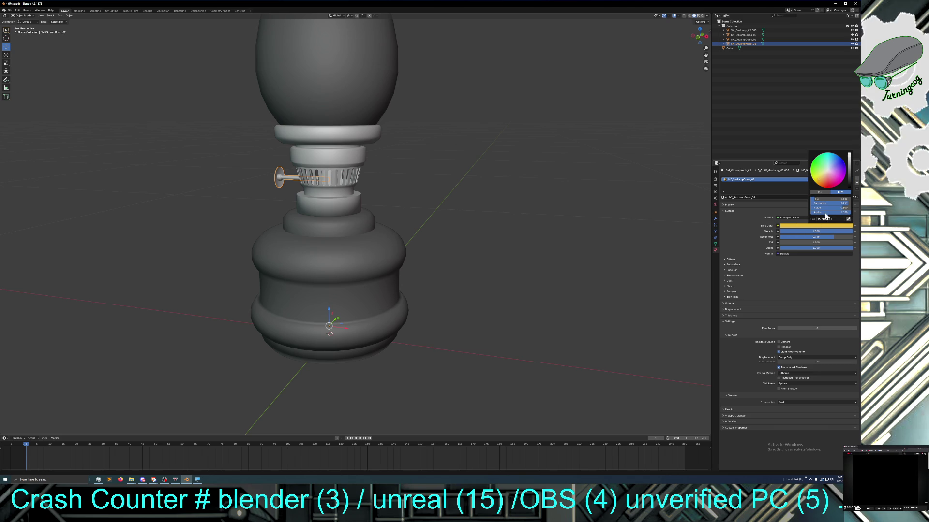
drag(832, 207, 819, 207)
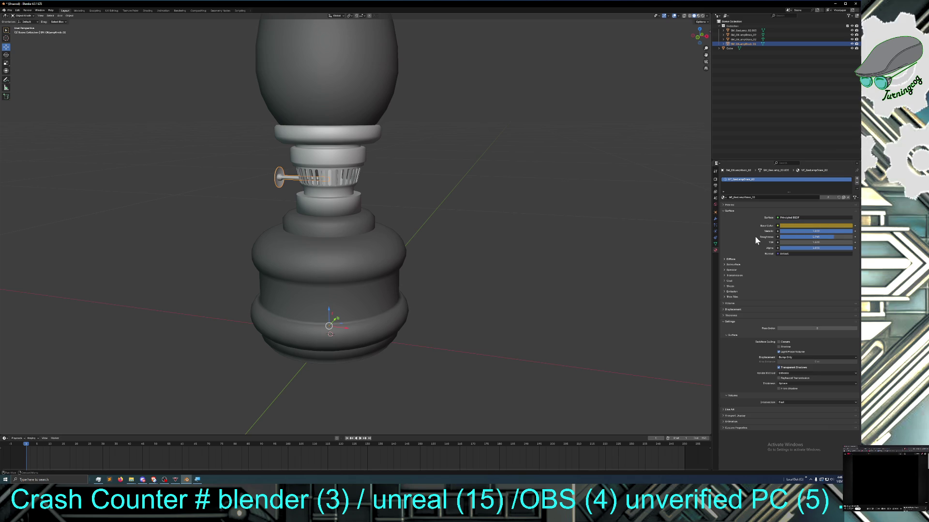
click(701, 16)
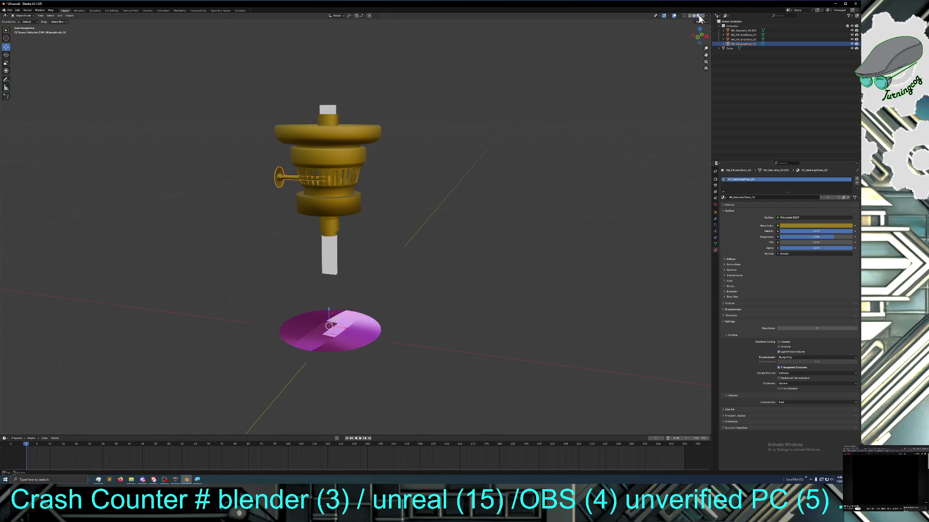
click(695, 16)
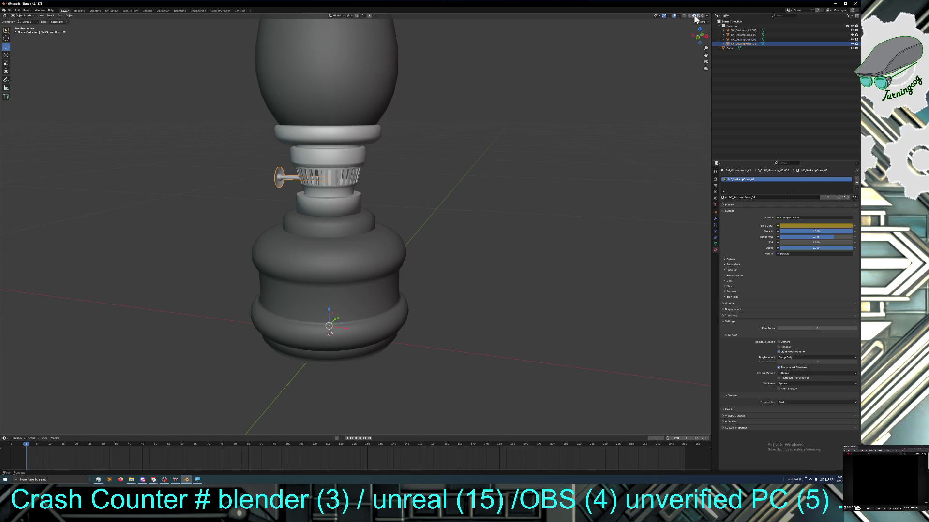
click(355, 264)
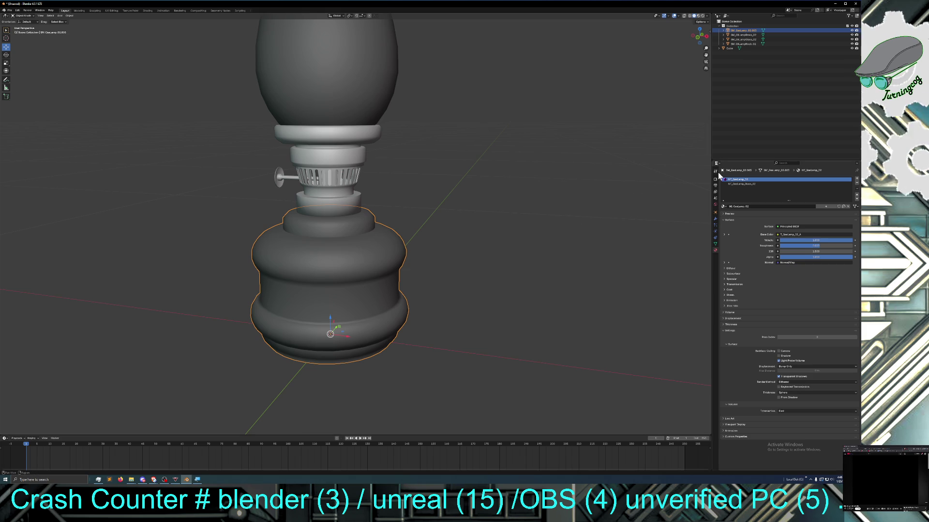
Replace the lamp base's materials with a new one named MI_OilLampBody_02 and copy the name
click(856, 186)
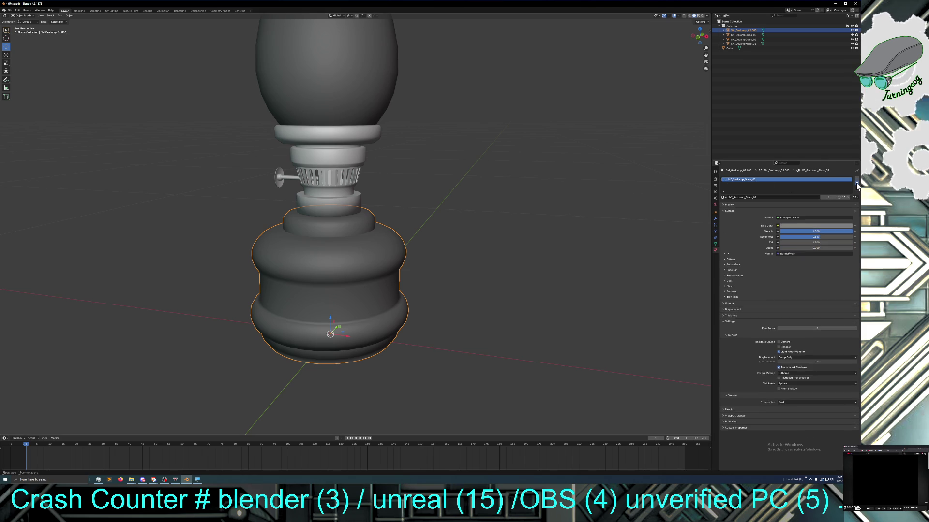
click(725, 198)
click(746, 197)
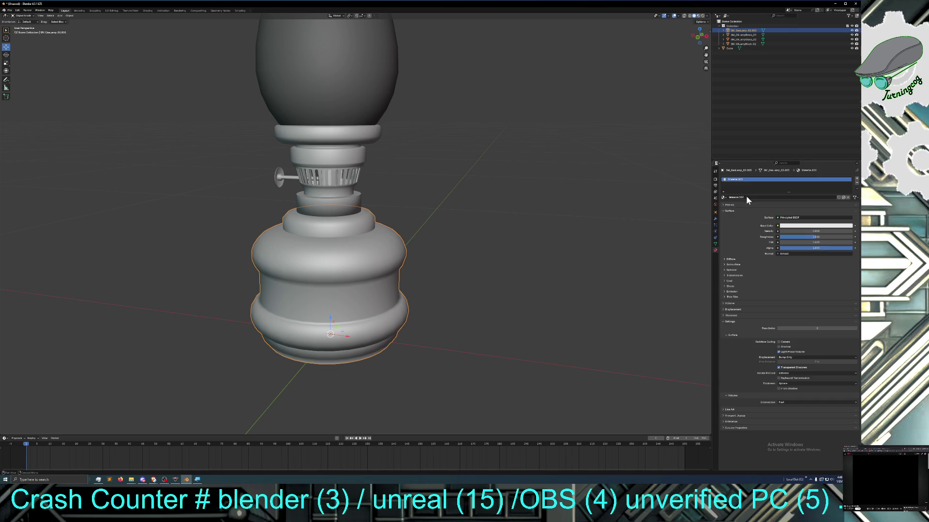
double_click(750, 196)
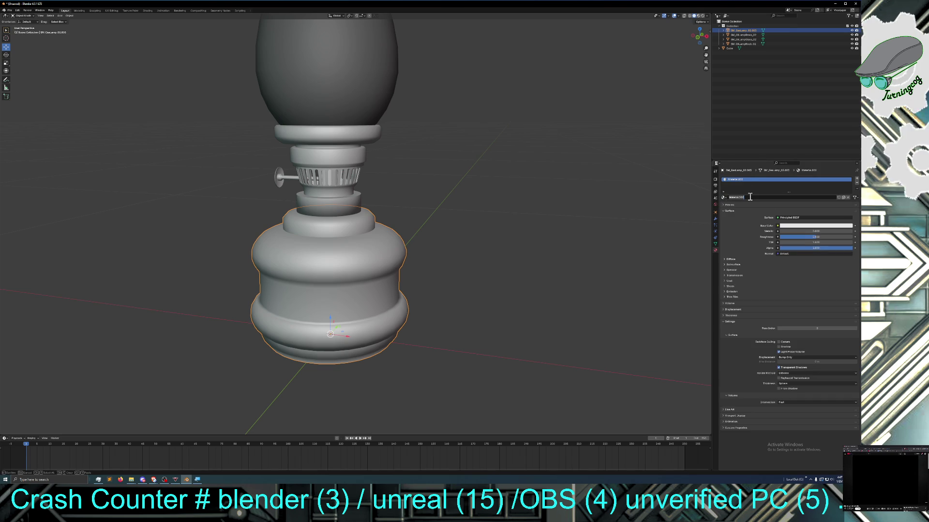
text(MI_GasLamp_02)
key(BackSpace)
key(BackSpace)
key(BackSpace)
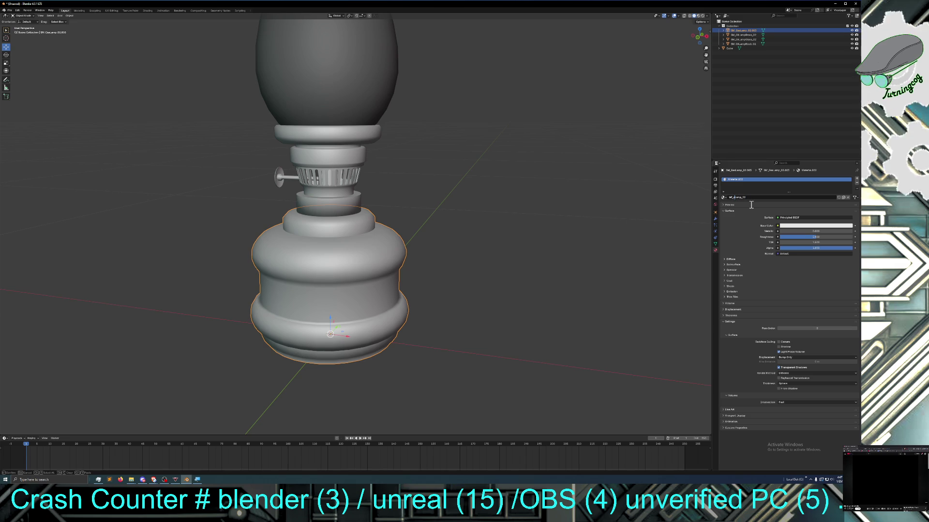
text(OilLamp)
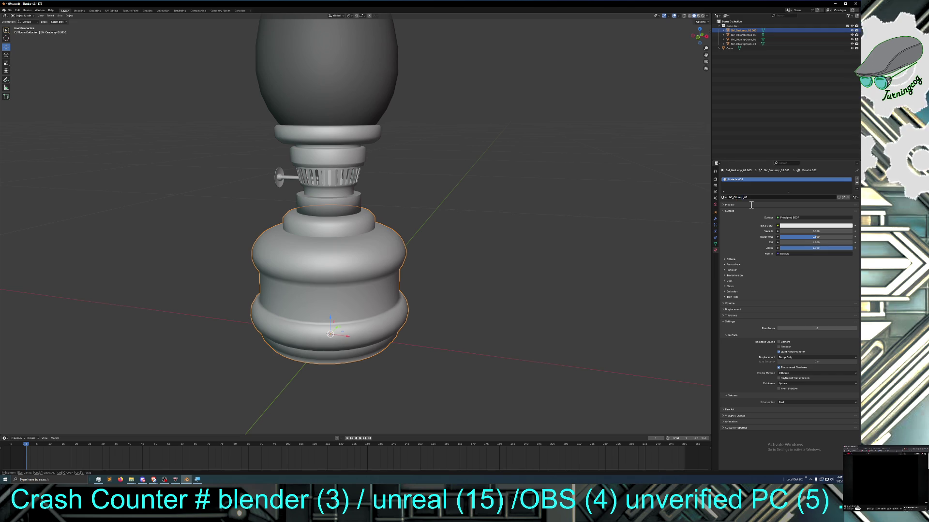
text(Body)
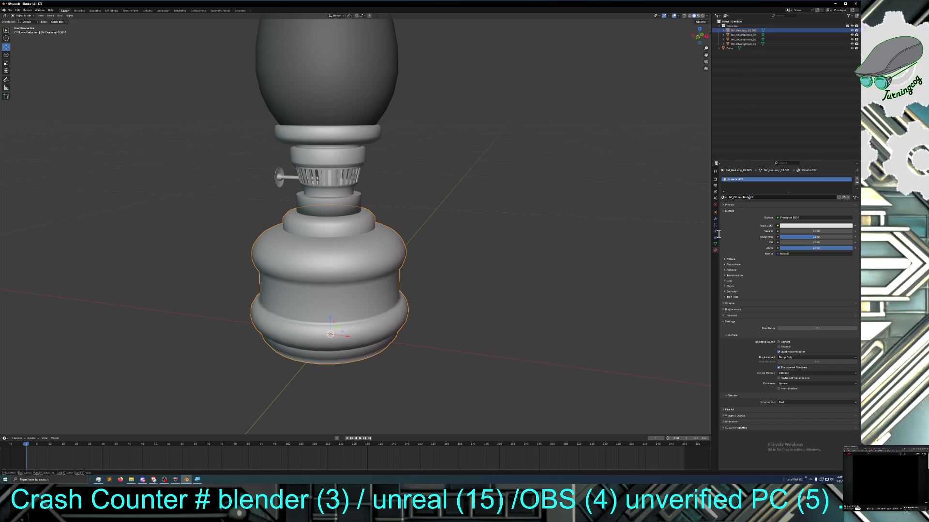
key(ctrl+a)
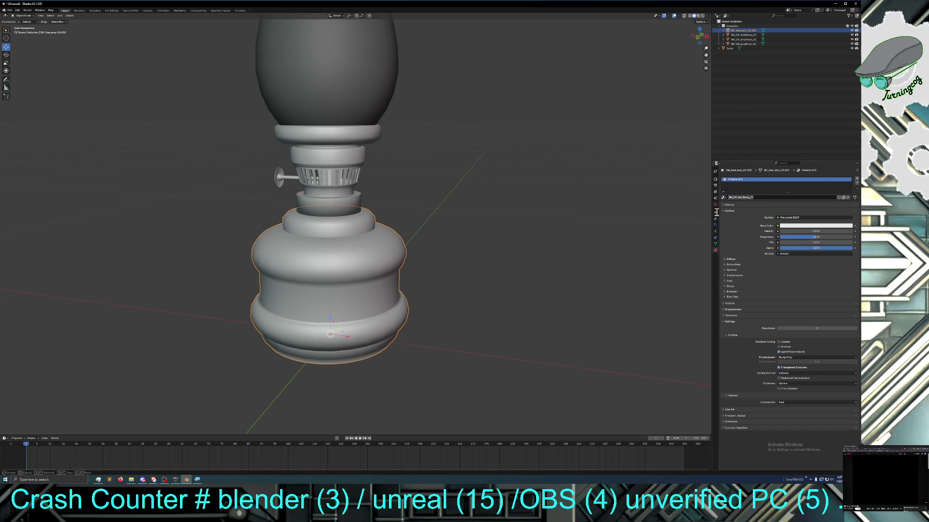
click(715, 214)
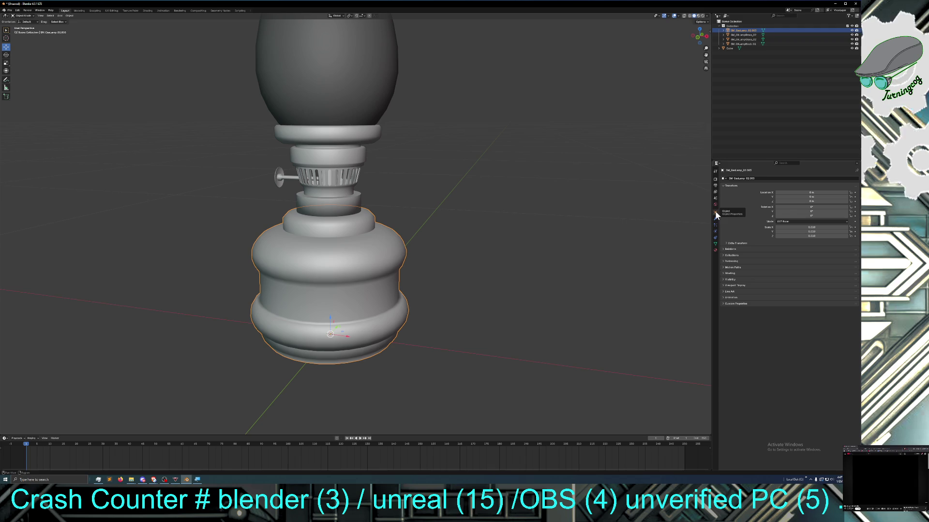
Rename the lamp base object from SM_GasLamp_02.003 to SM_OilLampBody_02
double_click(755, 176)
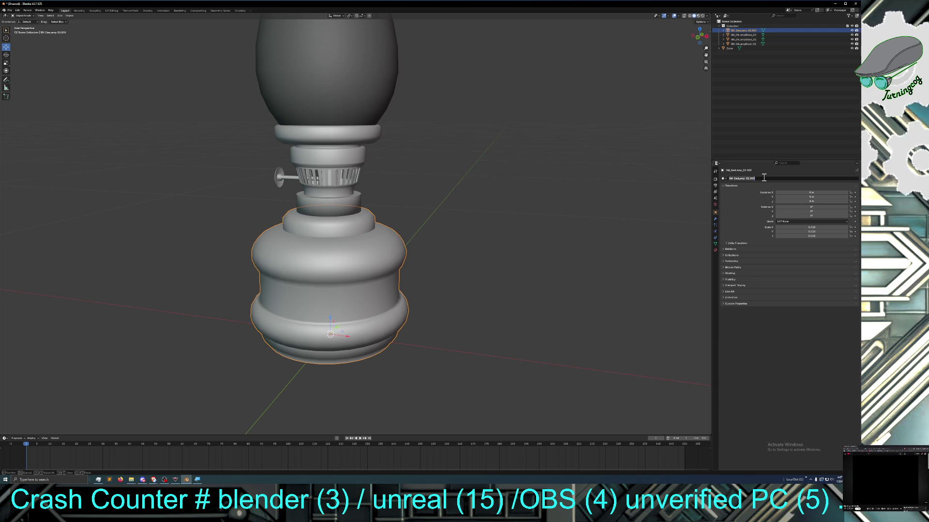
text(OilLampBody_02)
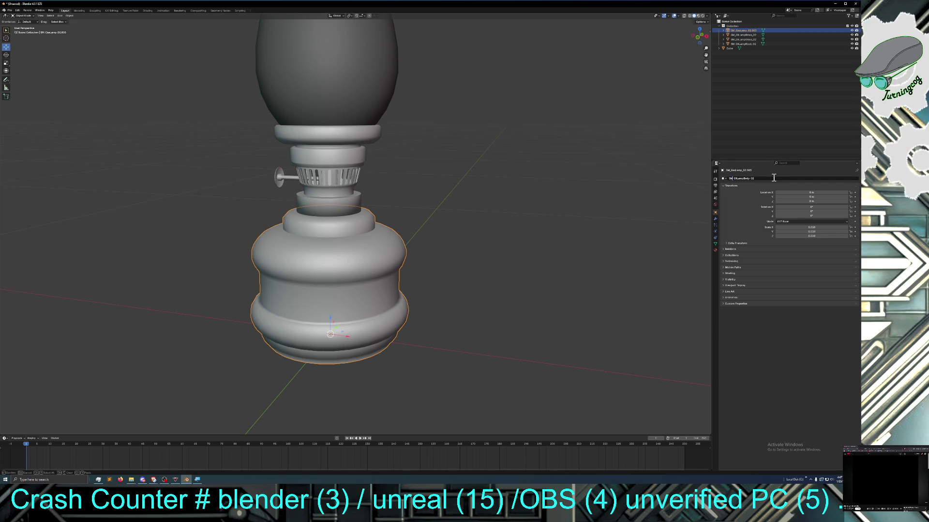
key(Return)
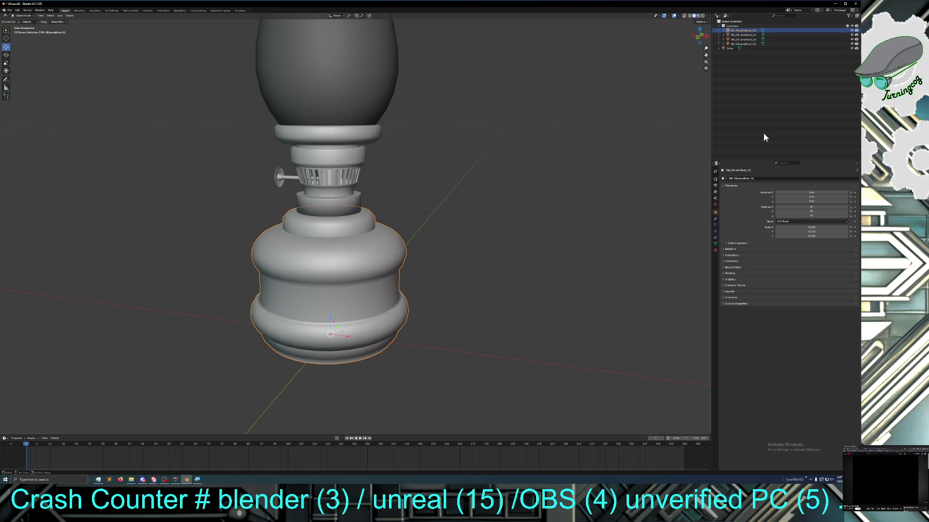
Rename the Cube object to MI_OilLampWick_02 by pasting the copied name and changing Body to Wick
click(731, 49)
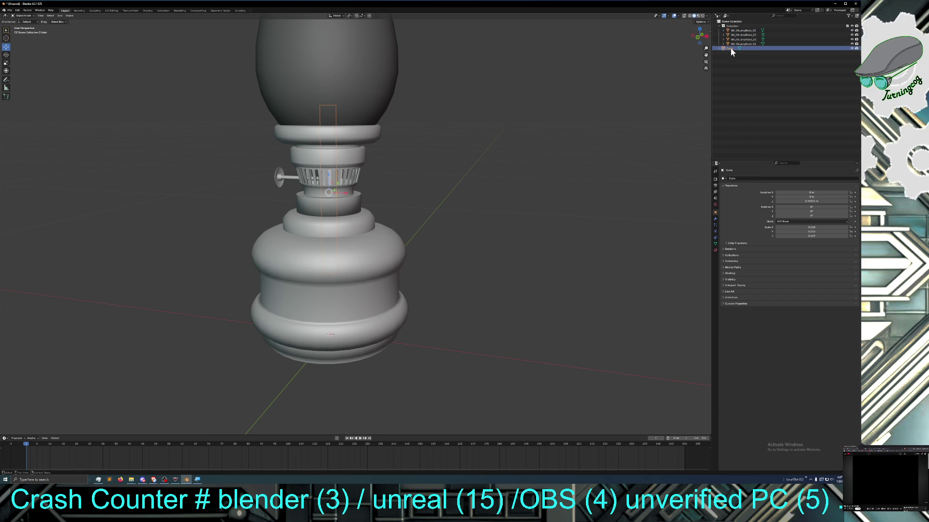
double_click(743, 177)
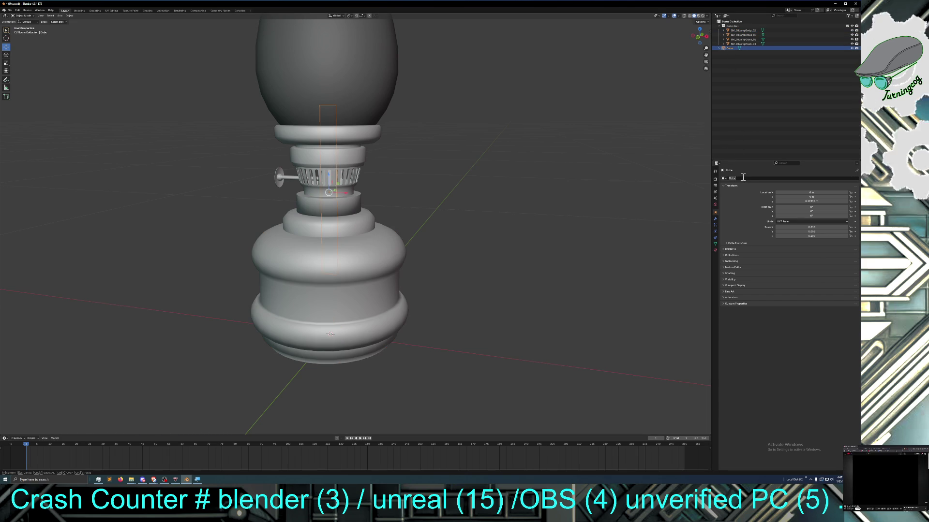
text(SM_OilLampBody_02)
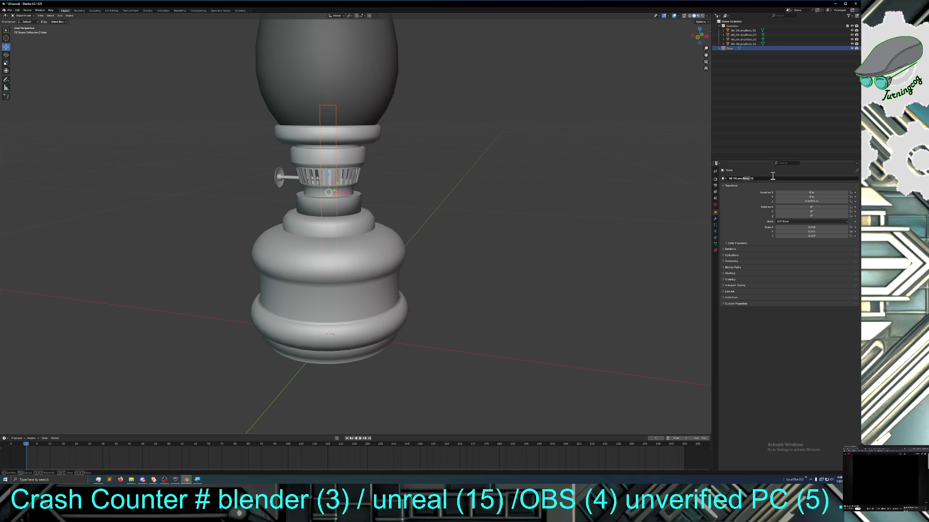
text(ick)
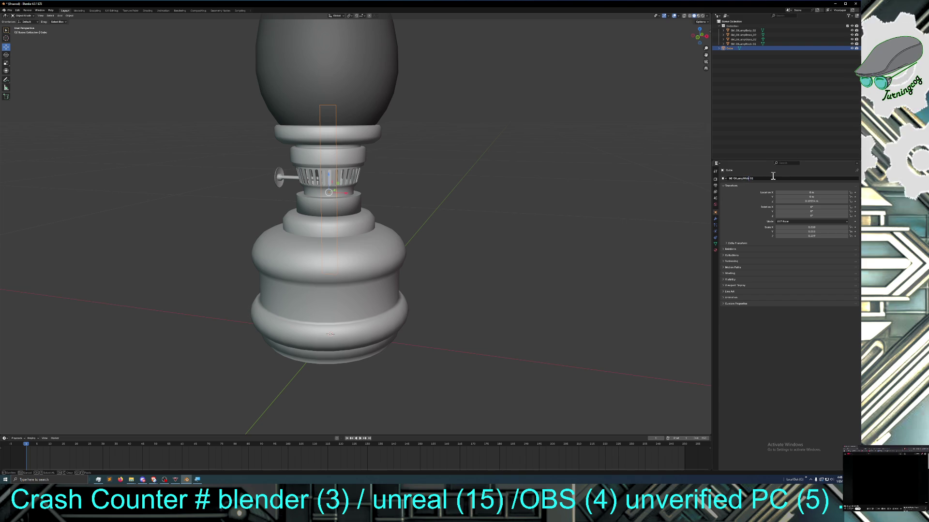
key(Return)
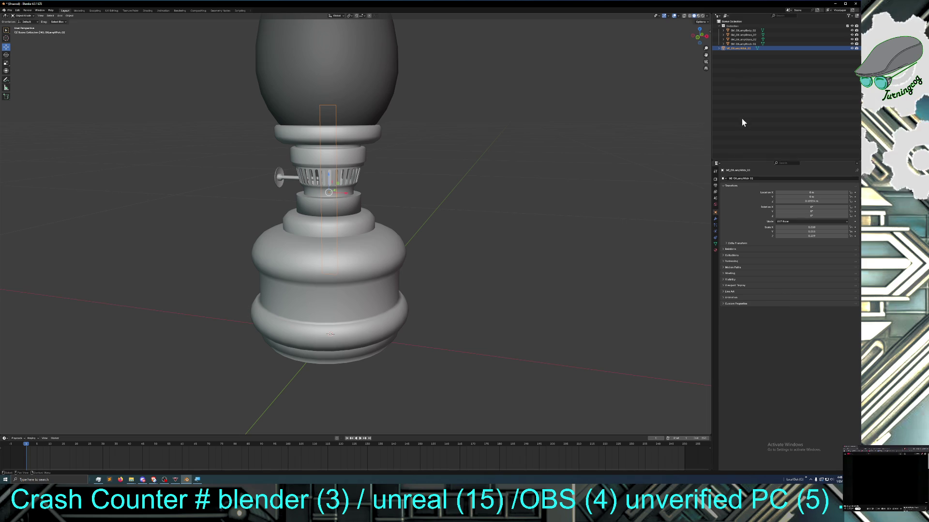
click(715, 251)
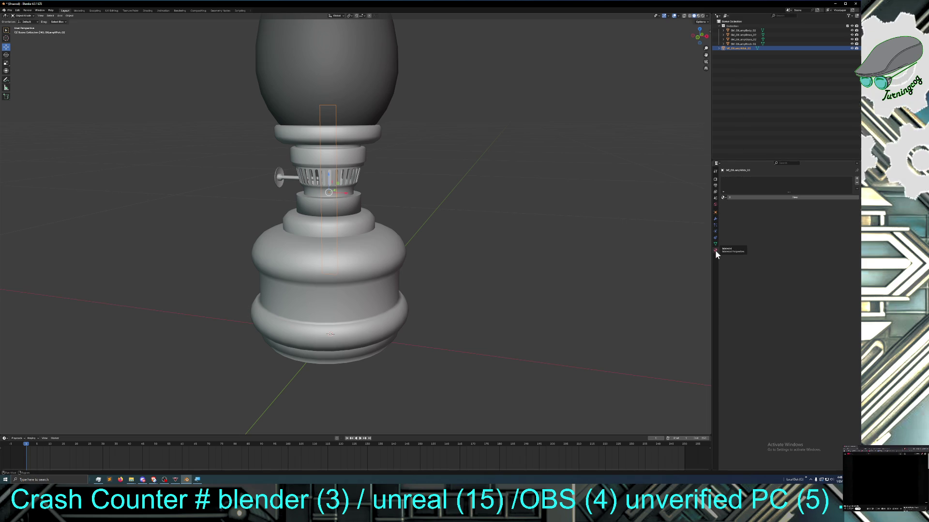
Assign the existing Material to the wick and rename it MI_OilLampWick_02
click(723, 199)
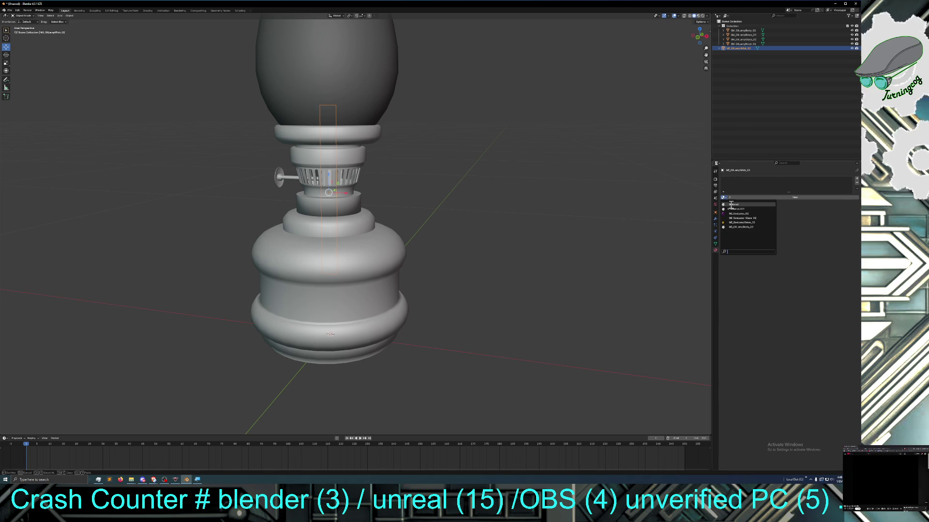
click(730, 205)
double_click(740, 196)
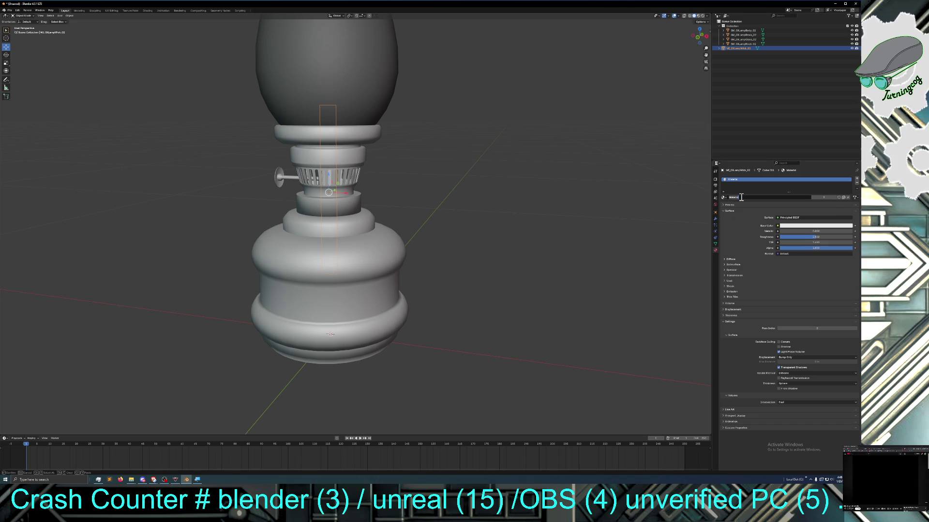
text(MI_OilLampBody_02)
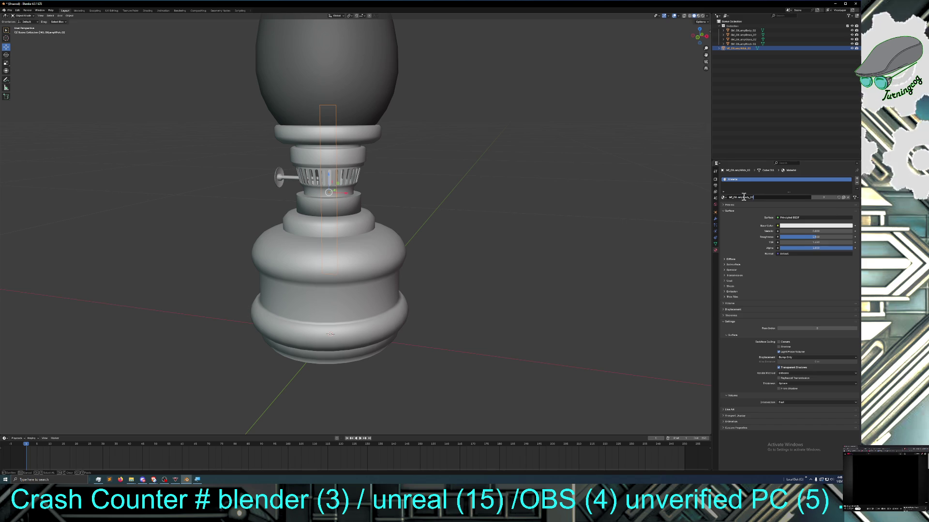
drag(743, 196, 751, 196)
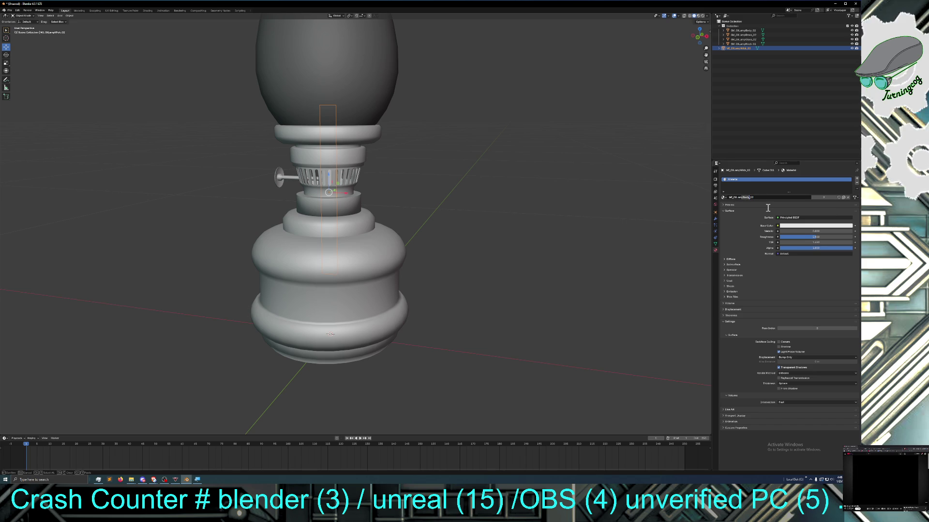
text(wick)
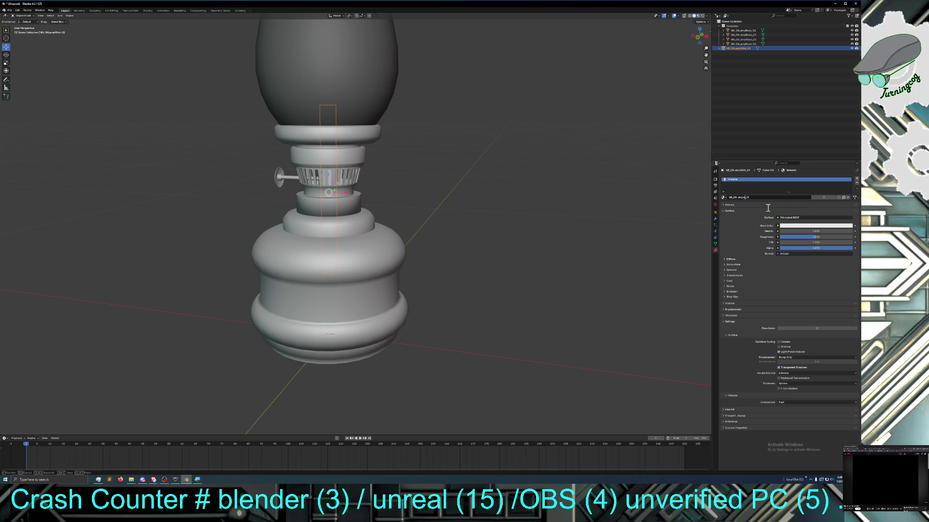
key(Left)
key(Left)
key(Left)
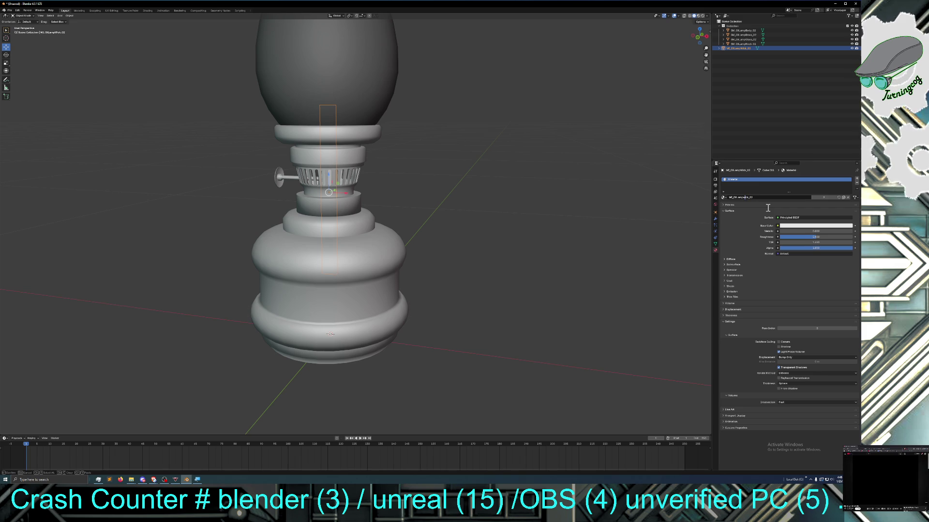
key(BackSpace)
text(W)
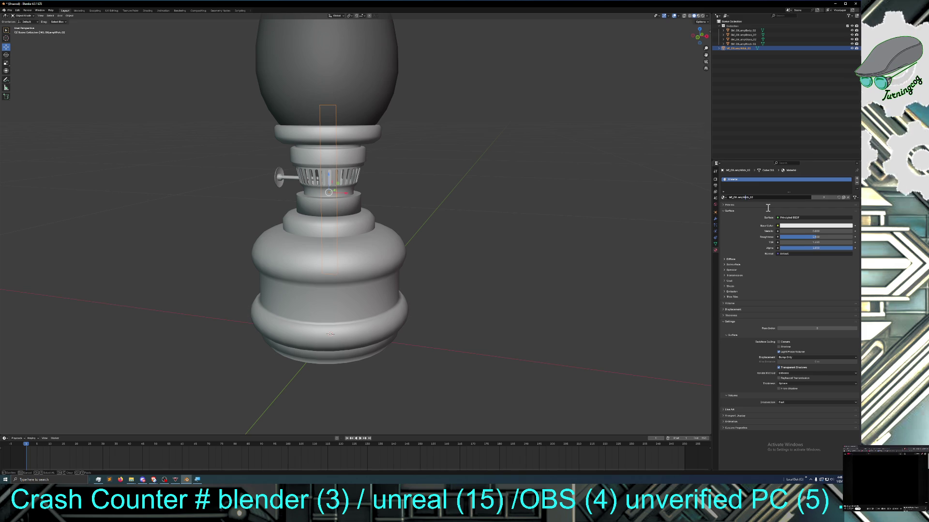
key(Return)
Rename the wick object to SM_OilLampWick_02 in its object settings
click(714, 213)
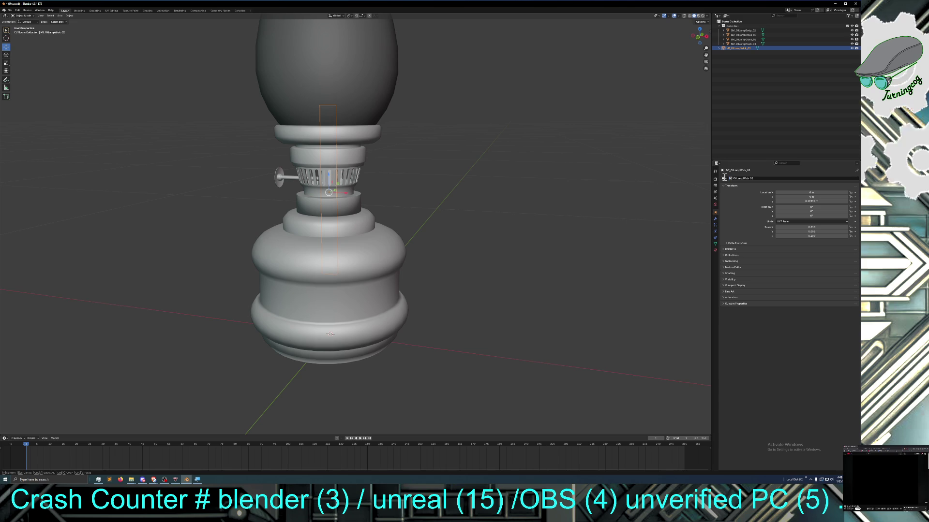
text(S)
key(Return)
click(737, 130)
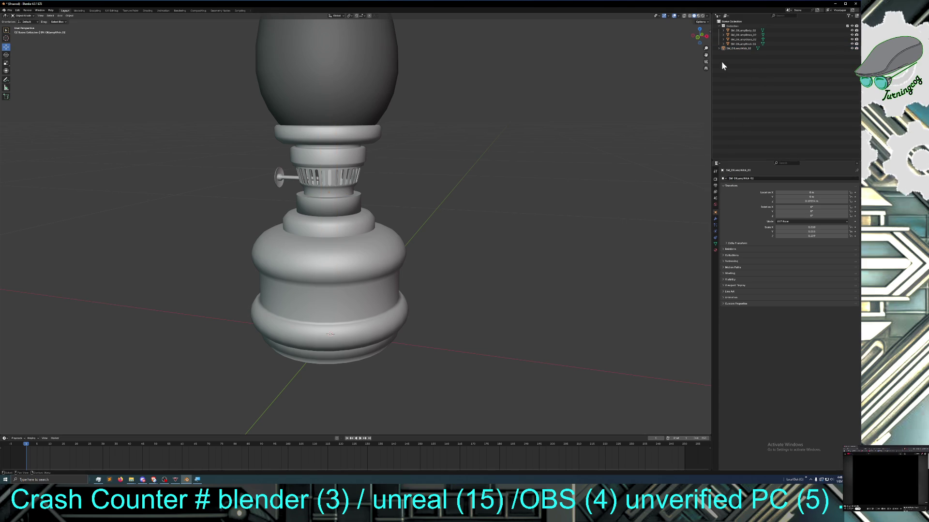
Move SM_OilLampWick_02 within the collection, reselect it and view its material settings
drag(724, 49, 726, 32)
click(737, 72)
scroll(522, 132, down, 2)
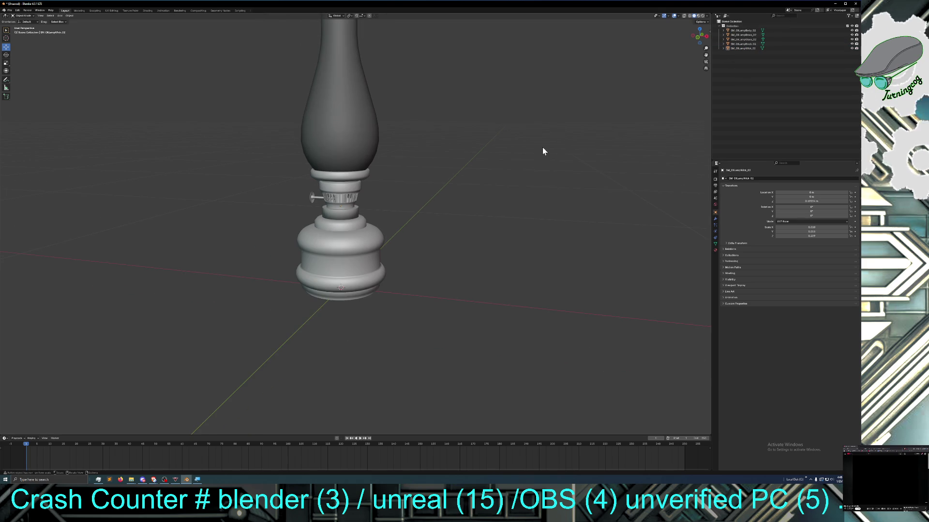
scroll(542, 147, up, 1)
click(741, 48)
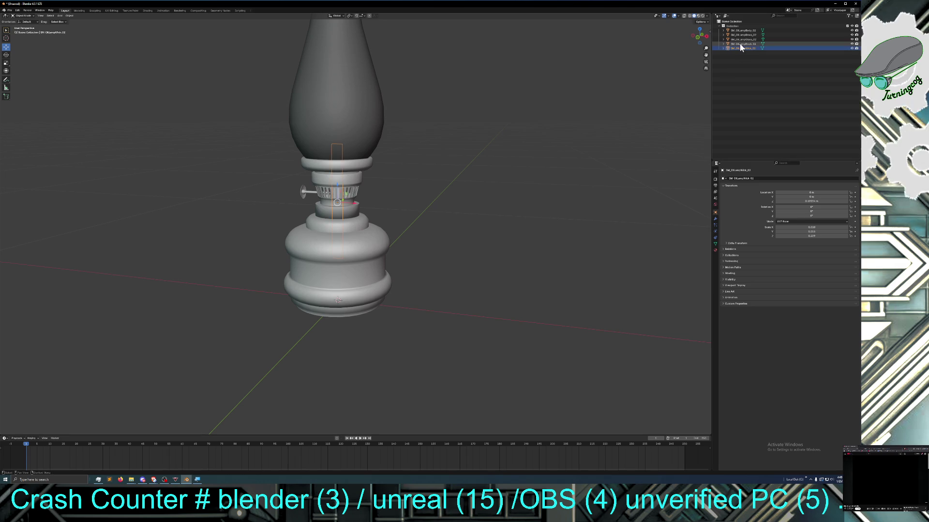
click(716, 250)
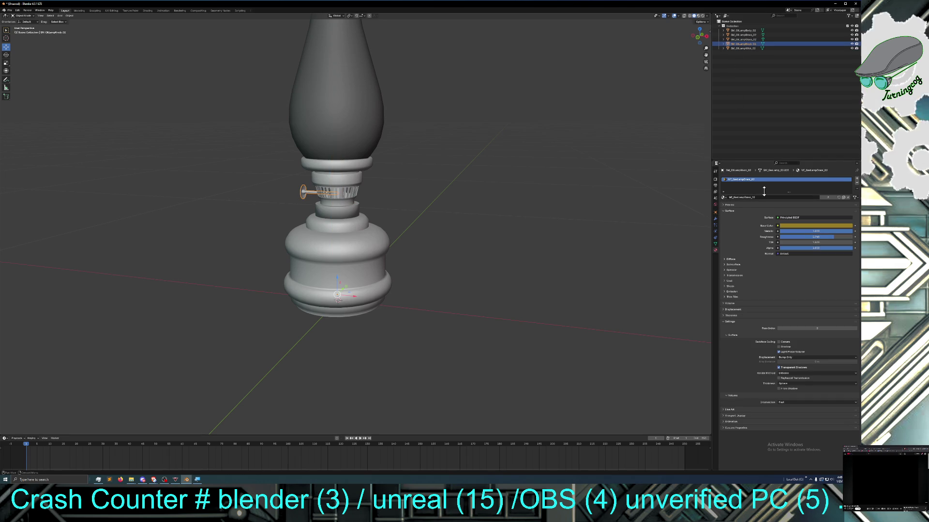
Show material preview shading, tint the lamp body light blue and raise its Metallic value
click(698, 16)
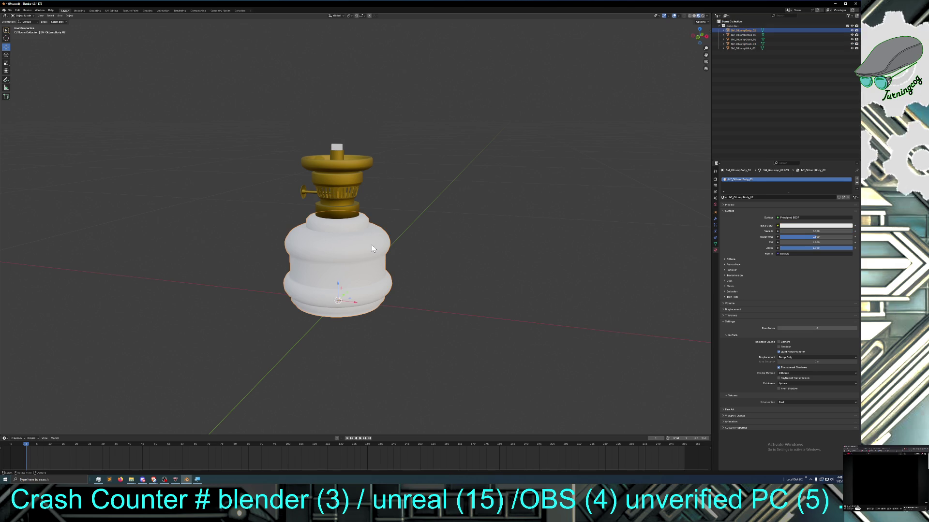
click(788, 226)
drag(835, 179, 829, 167)
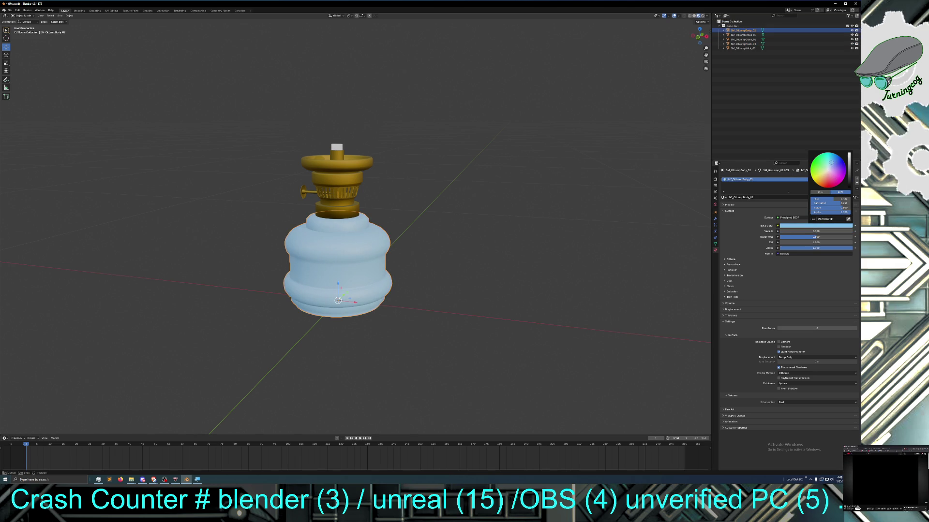
click(782, 225)
drag(783, 231, 853, 231)
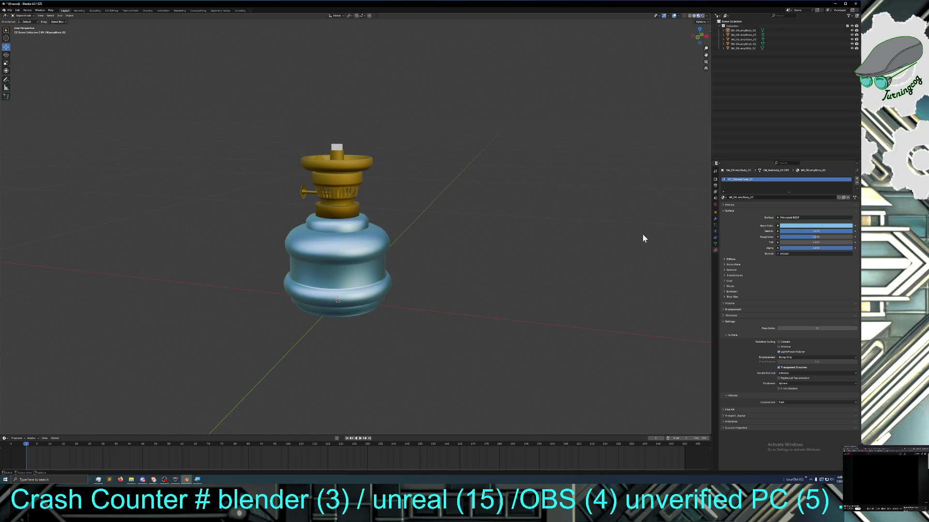
Orbit around the lamp and select the glass chimney object
middle_drag(642, 243, 546, 247)
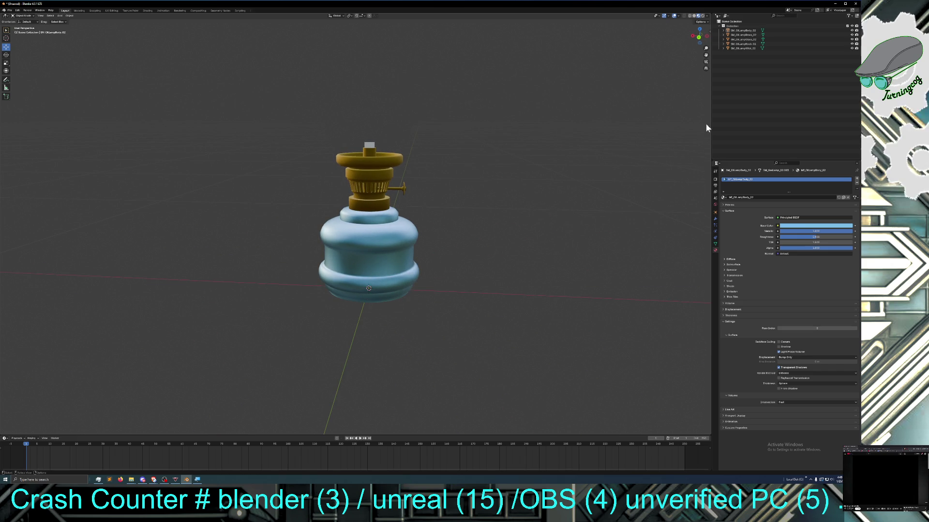
click(755, 38)
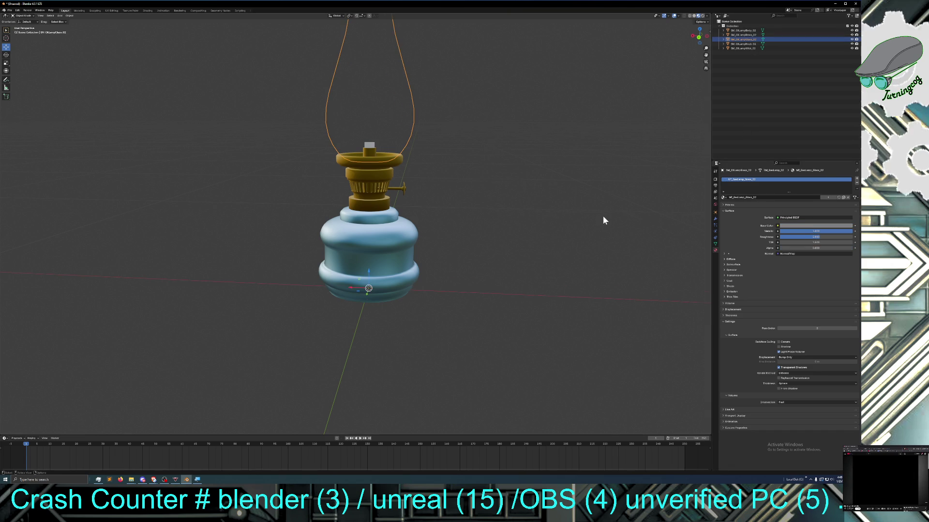
scroll(604, 216, down, 1)
scroll(603, 216, down, 1)
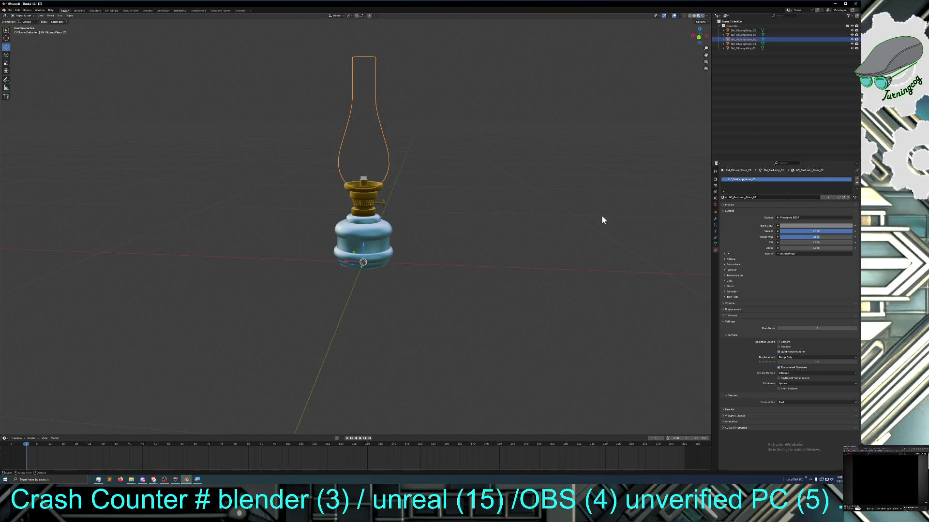
Orbit to view the whole lamp with chimney, then display it as a wireframe mesh
mouse_move(601, 216)
middle_down()
mouse_move(609, 215)
mouse_move(510, 218)
mouse_move(603, 220)
mouse_move(510, 226)
mouse_move(592, 231)
middle_up()
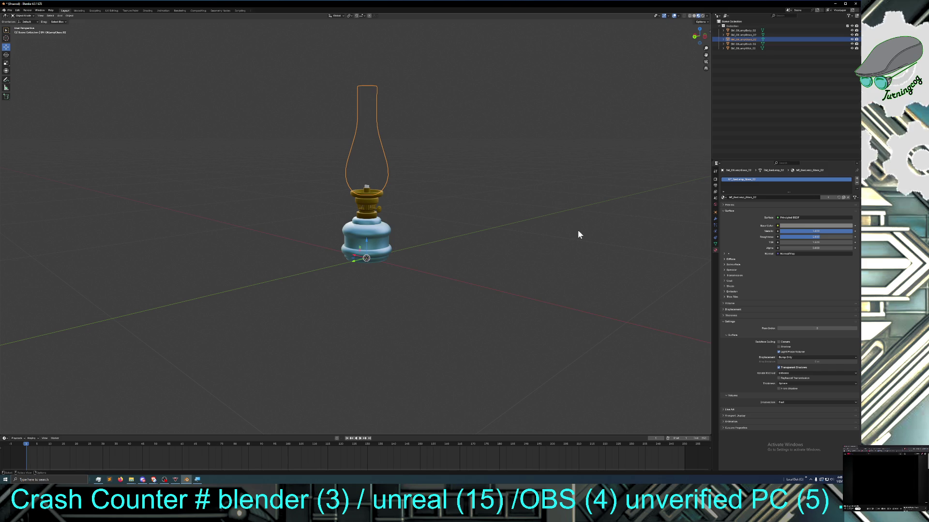
mouse_move(578, 230)
middle_down()
mouse_move(535, 231)
mouse_move(581, 233)
mouse_move(545, 228)
middle_up()
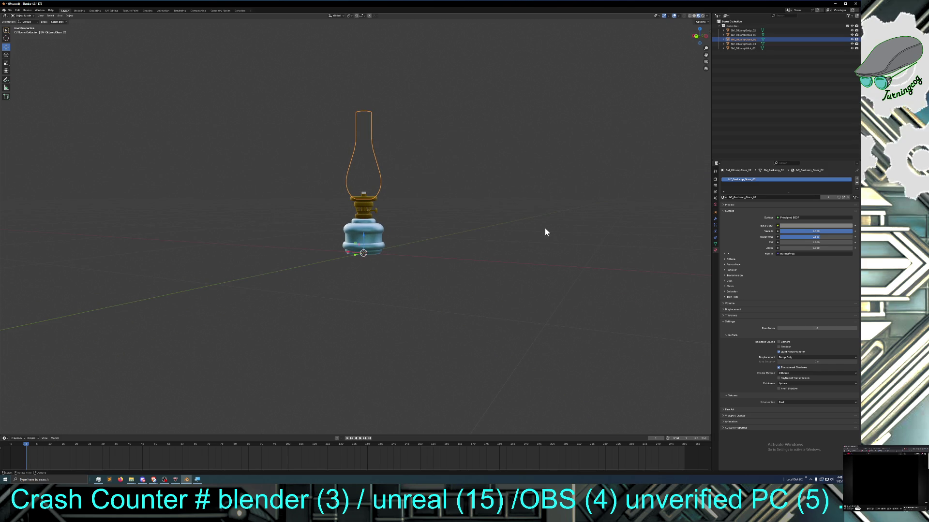
click(690, 17)
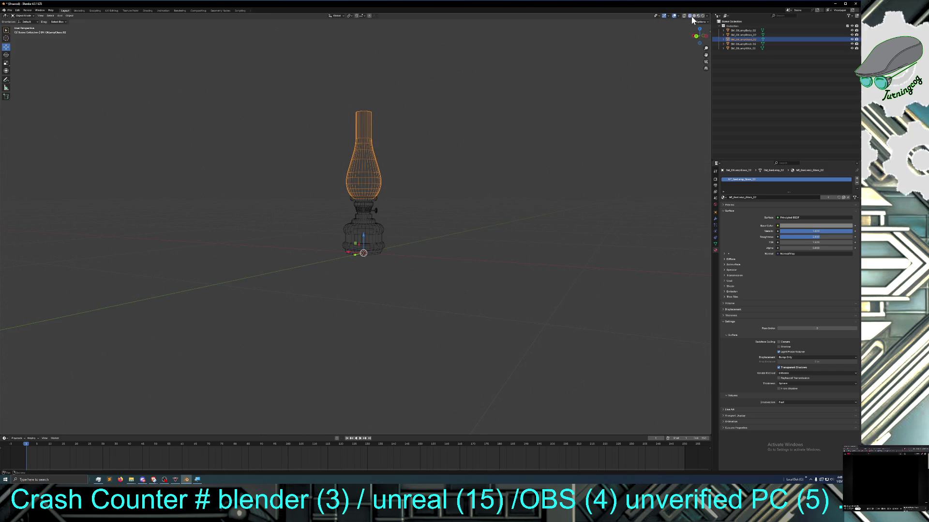
Return the lamp to solid shading, orbit around it and select the burner
click(695, 16)
mouse_move(527, 155)
middle_down()
mouse_move(505, 199)
mouse_move(527, 197)
mouse_move(484, 203)
mouse_move(435, 227)
mouse_move(549, 223)
mouse_move(387, 223)
mouse_move(490, 228)
mouse_move(460, 226)
middle_up()
scroll(452, 221, up, 3)
scroll(451, 222, up, 3)
scroll(480, 222, up, 4)
scroll(479, 222, up, 1)
scroll(464, 221, up, 1)
scroll(473, 219, down, 1)
scroll(449, 223, down, 2)
scroll(447, 222, down, 4)
scroll(447, 221, down, 2)
scroll(491, 228, up, 3)
scroll(491, 229, up, 2)
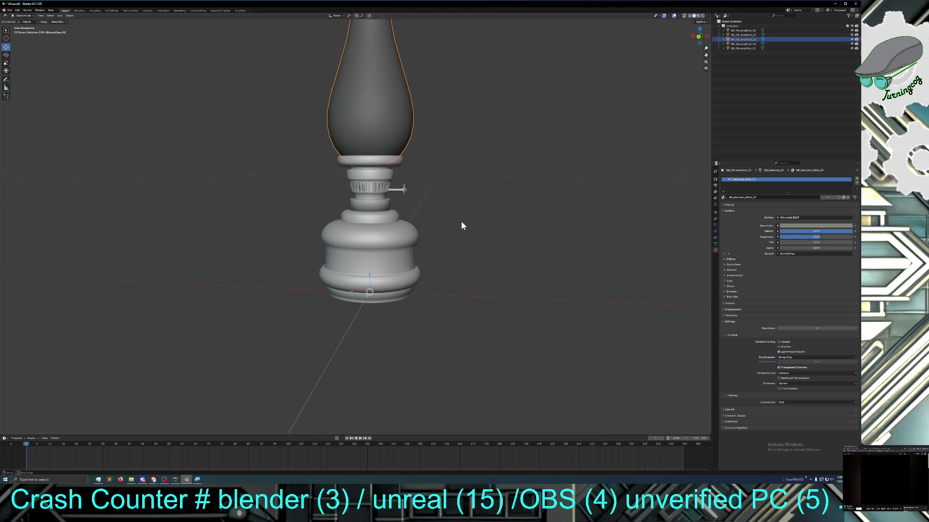
middle_drag(461, 226, 466, 226)
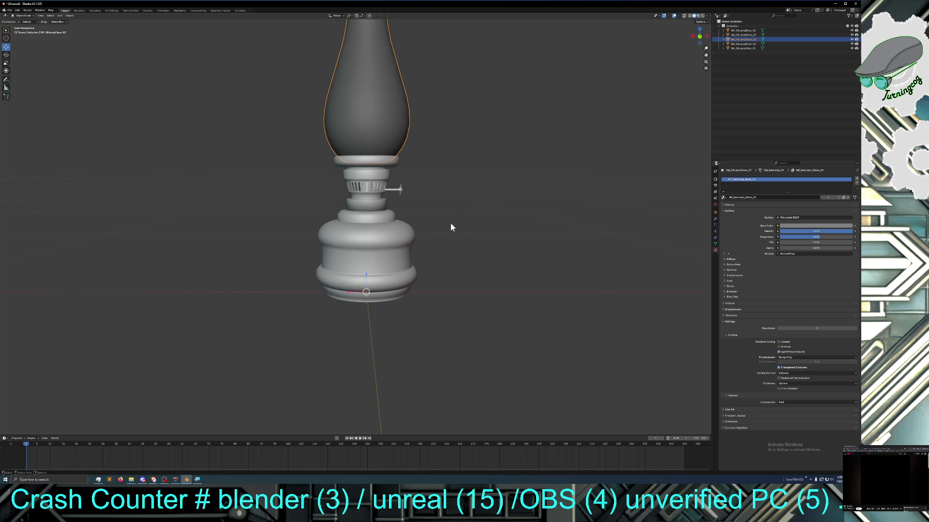
scroll(450, 223, up, 1)
click(390, 206)
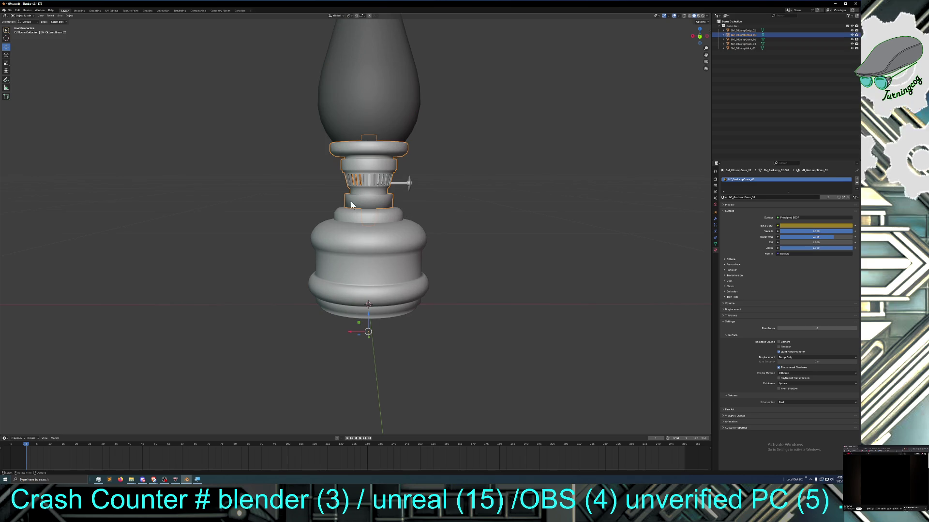
Enter Edit Mode on the burner and move its collar ring of faces
click(25, 16)
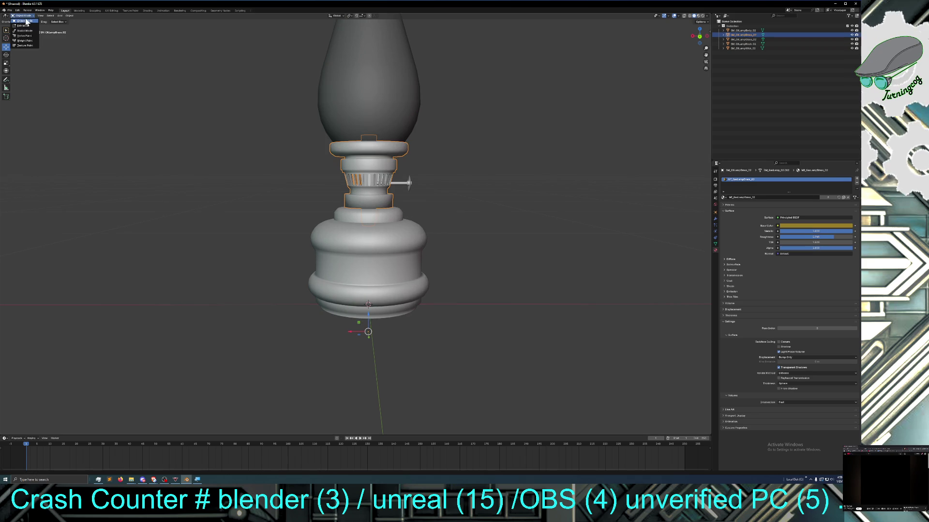
scroll(241, 219, up, 3)
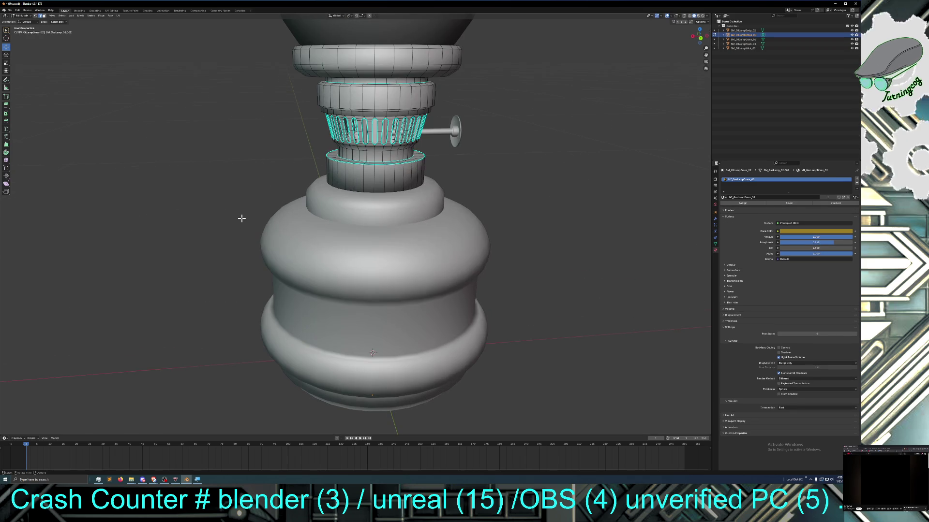
middle_drag(241, 219, 225, 207)
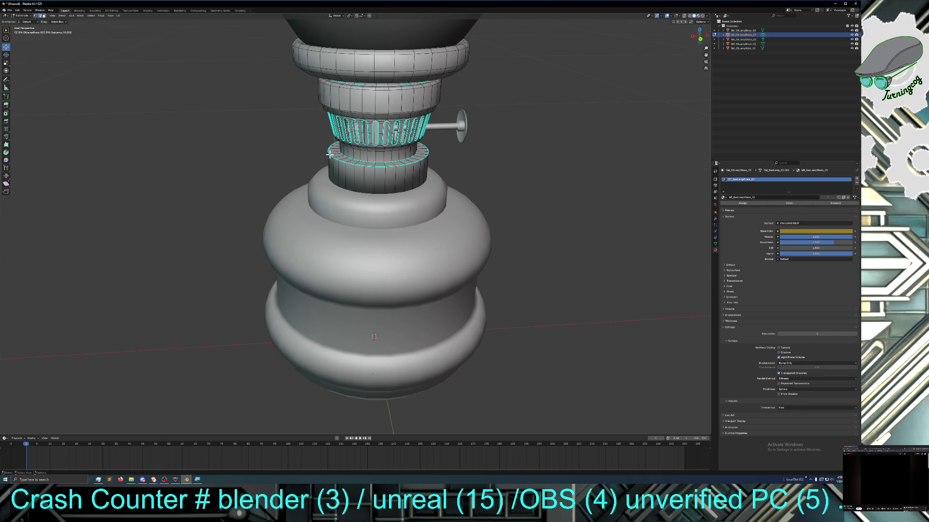
scroll(328, 180, up, 2)
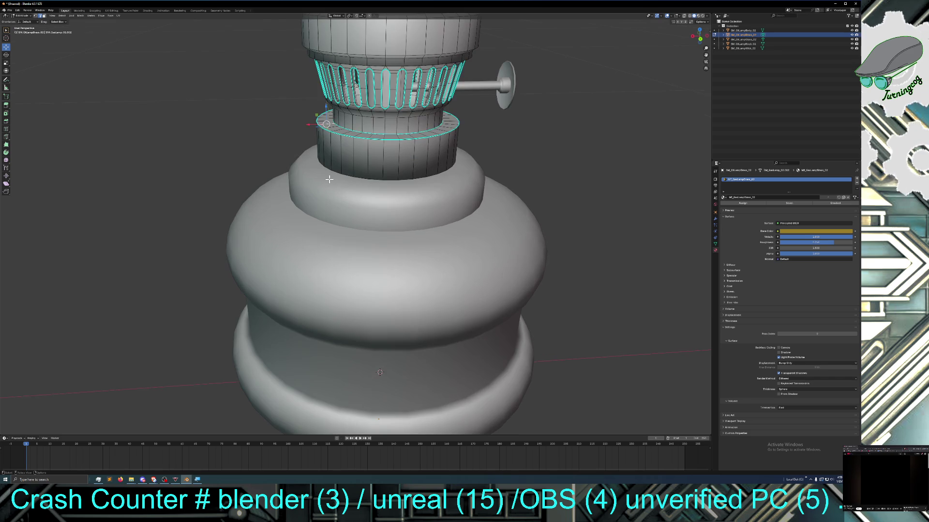
middle_drag(328, 179, 322, 134)
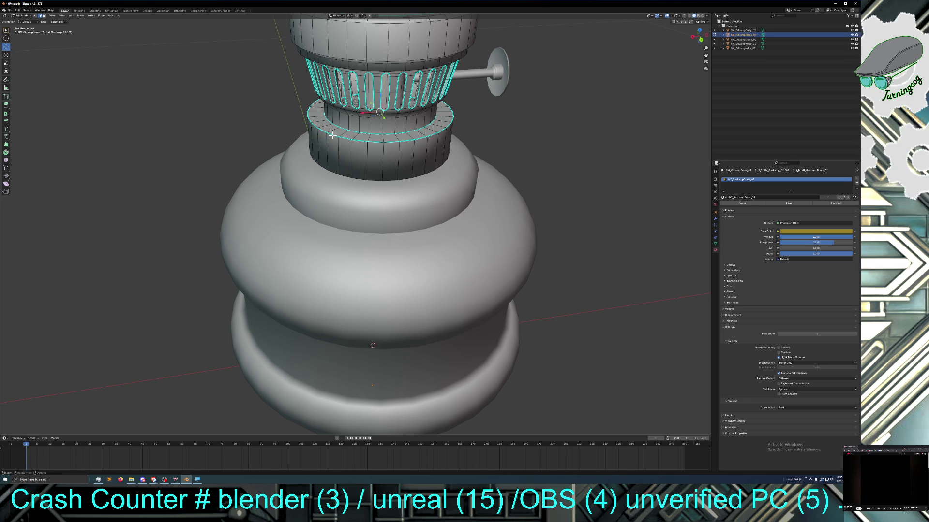
key(e)
click(379, 95)
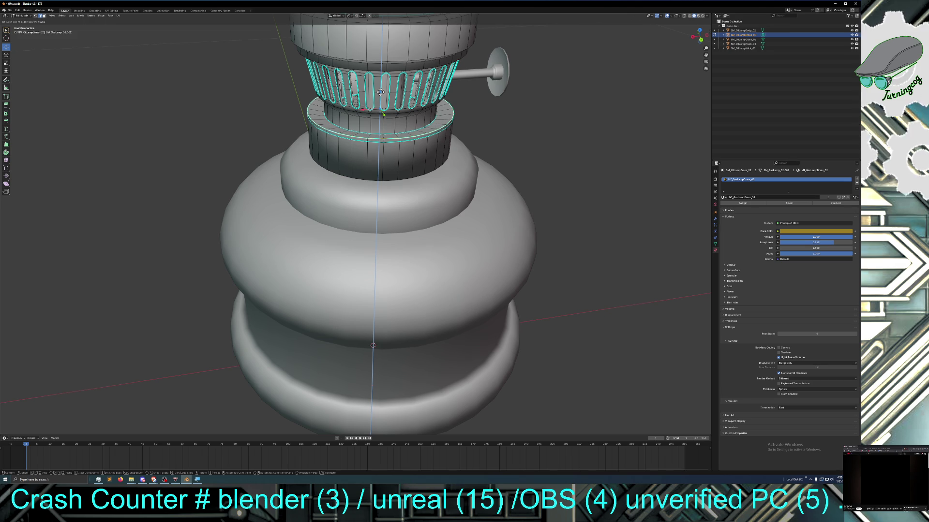
click(380, 94)
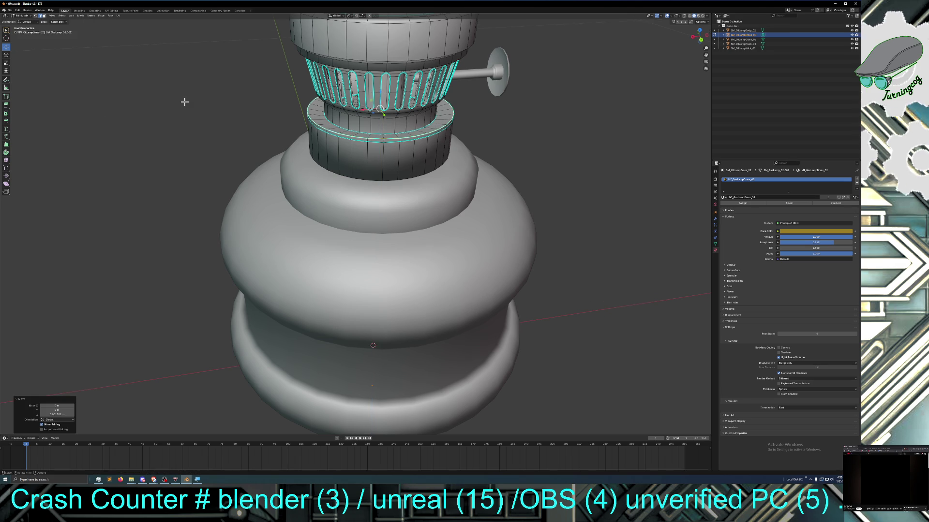
Extrude the collar ring into a short band and scale it slightly outward
click(6, 62)
key(e)
drag(382, 123, 383, 125)
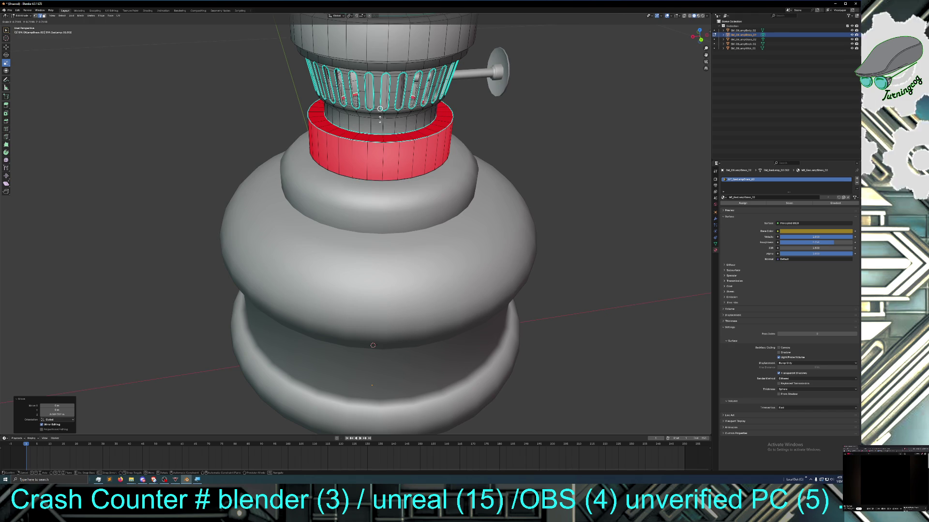
click(380, 121)
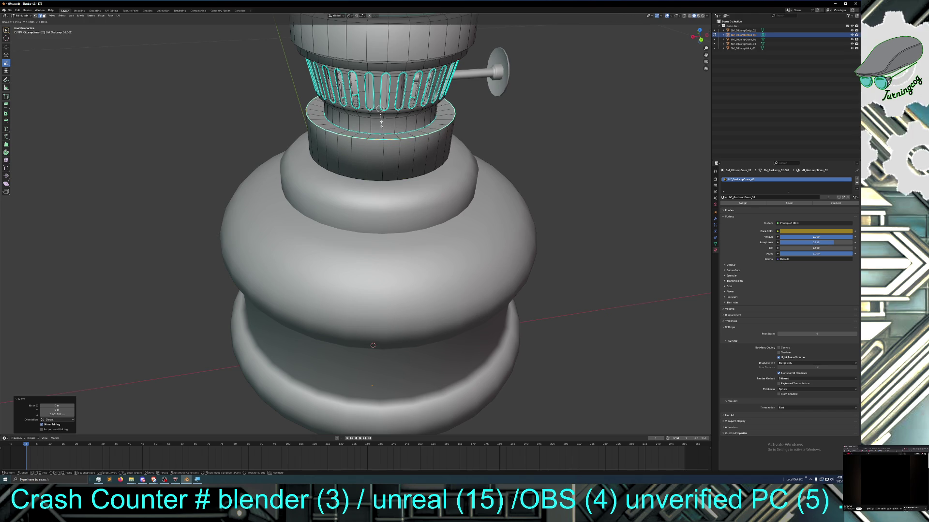
click(381, 122)
click(21, 15)
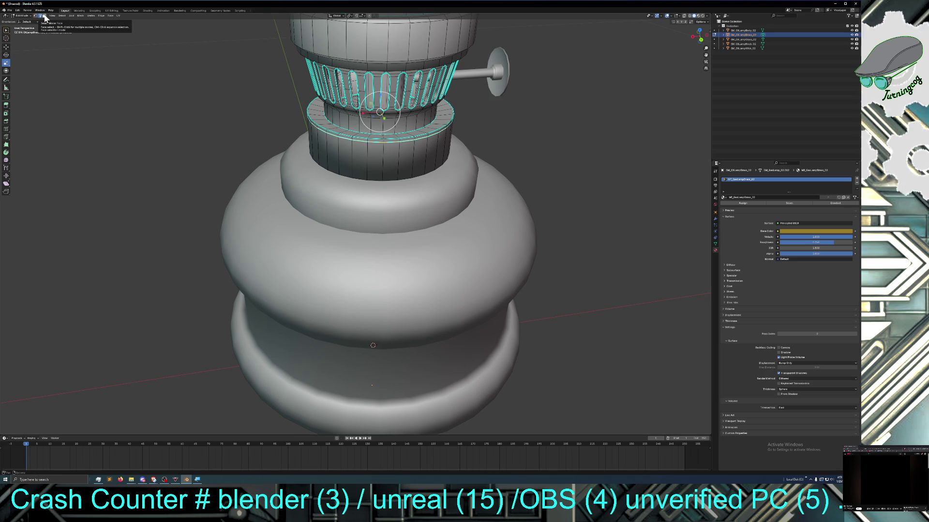
Move the burner ring vertically with G Z, then resize it with S
click(6, 48)
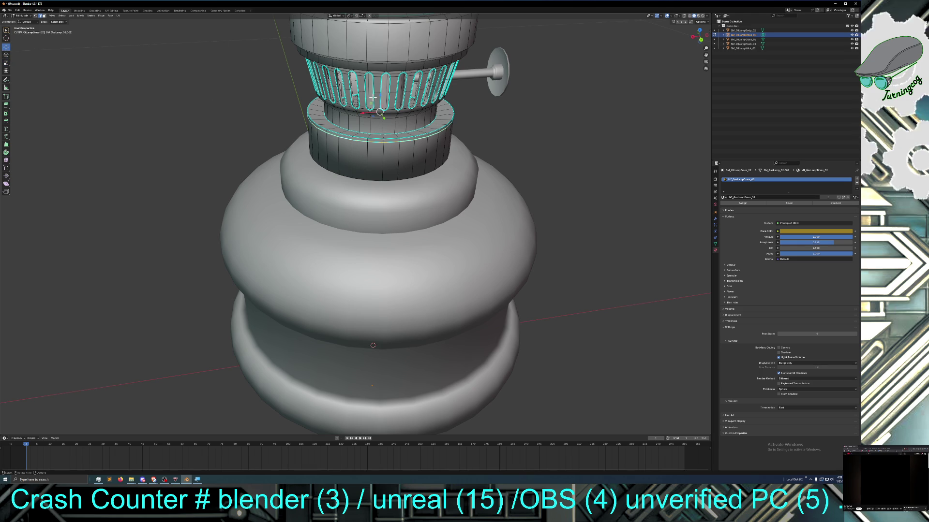
key(g)
key(z)
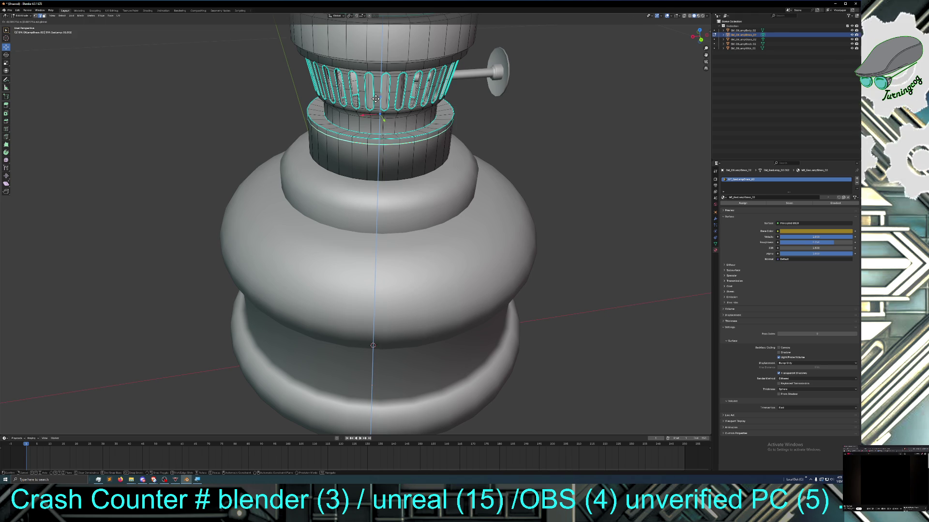
click(376, 98)
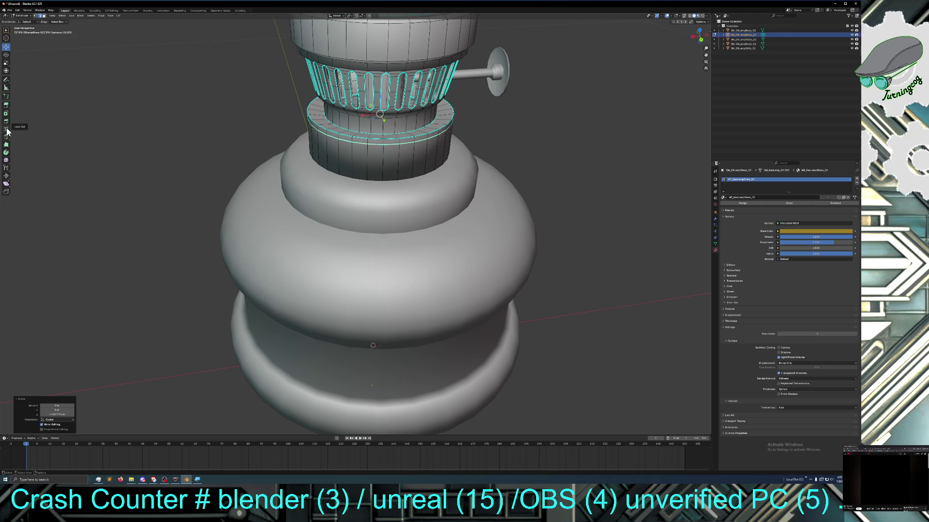
click(6, 65)
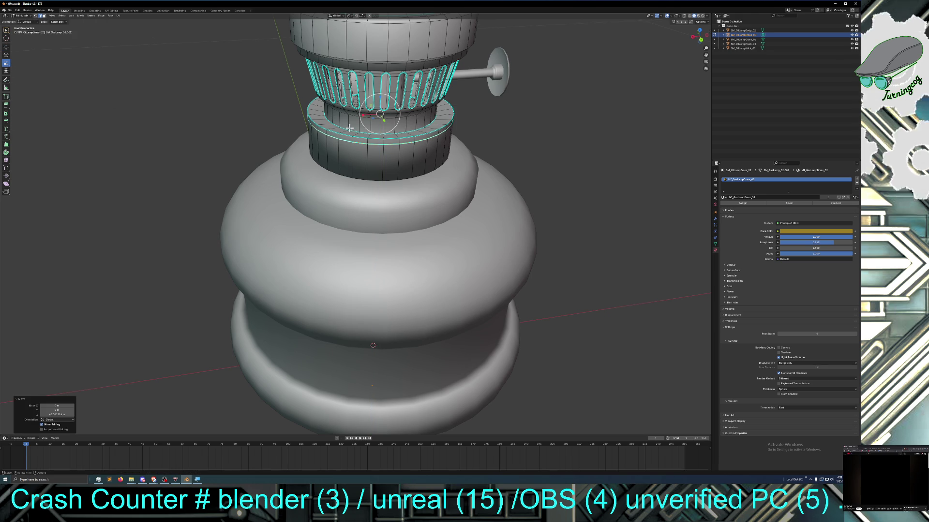
key(s)
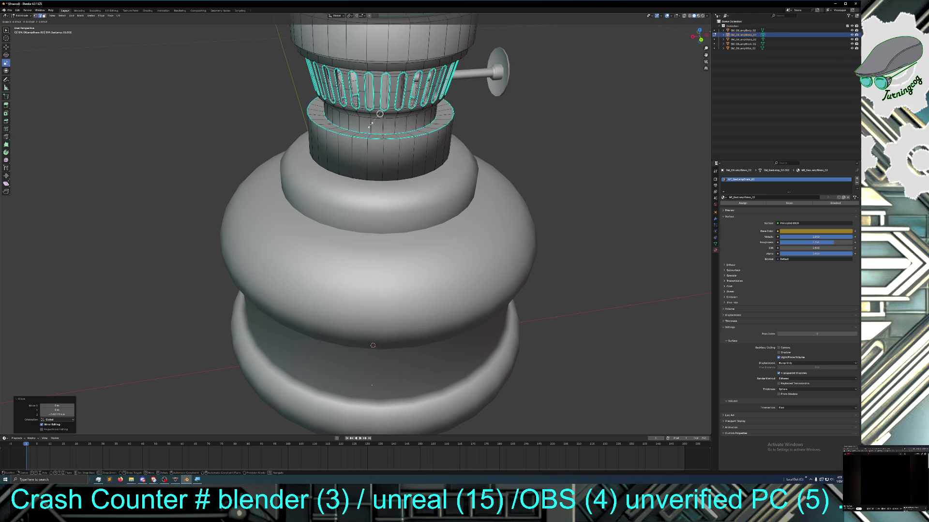
click(369, 125)
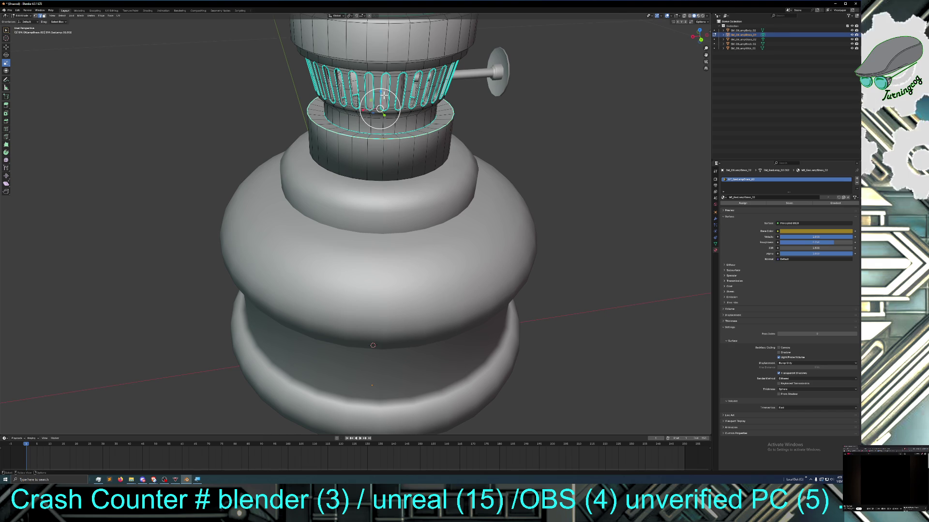
Flatten the ring's height along Z and lower it slightly on the burner with G Z
drag(380, 91, 382, 93)
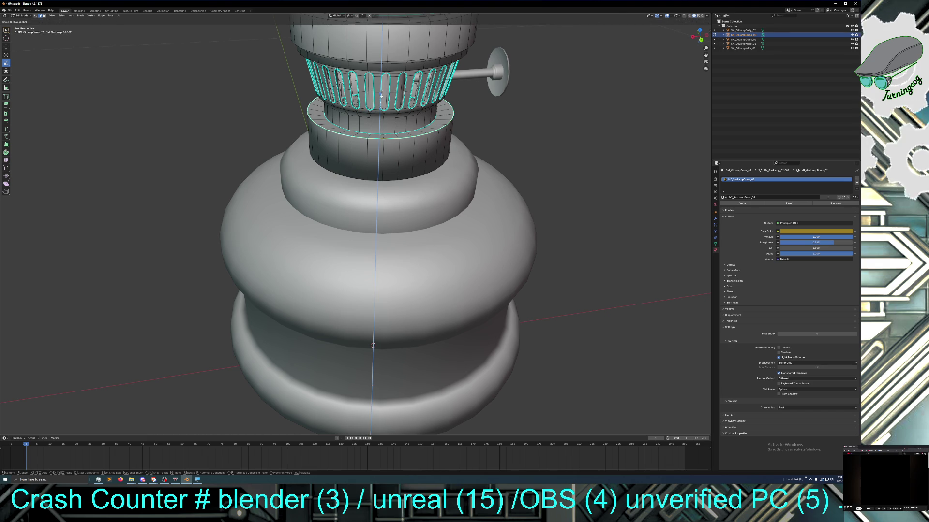
click(382, 97)
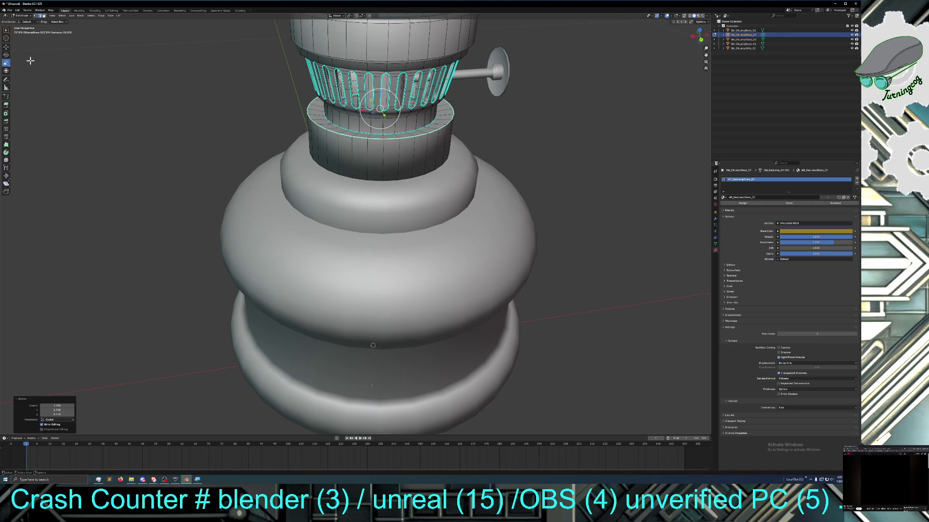
click(6, 50)
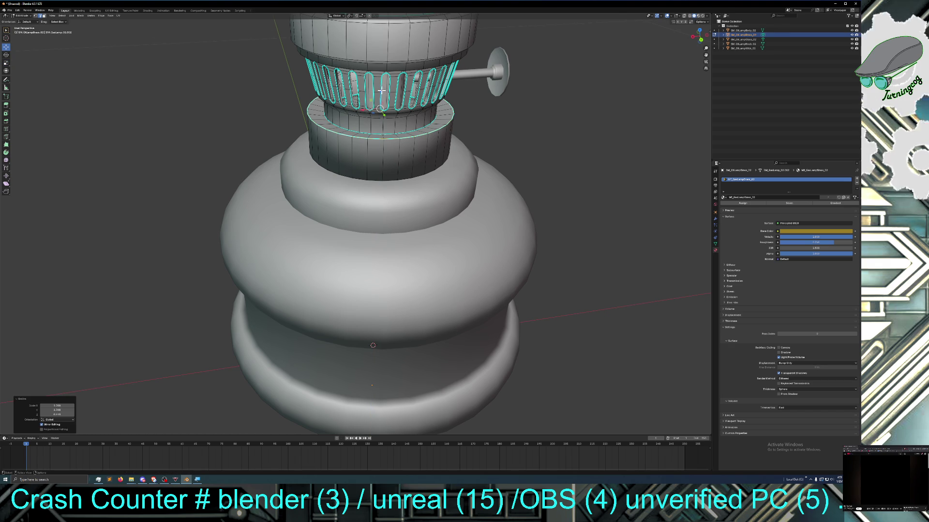
key(g)
key(z)
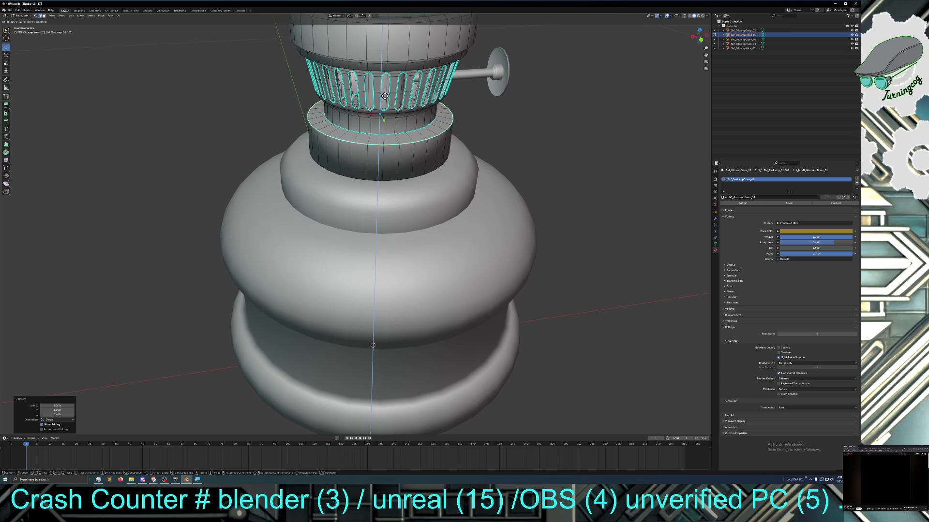
click(385, 96)
mouse_move(379, 127)
middle_down()
mouse_move(370, 117)
mouse_move(375, 129)
middle_up()
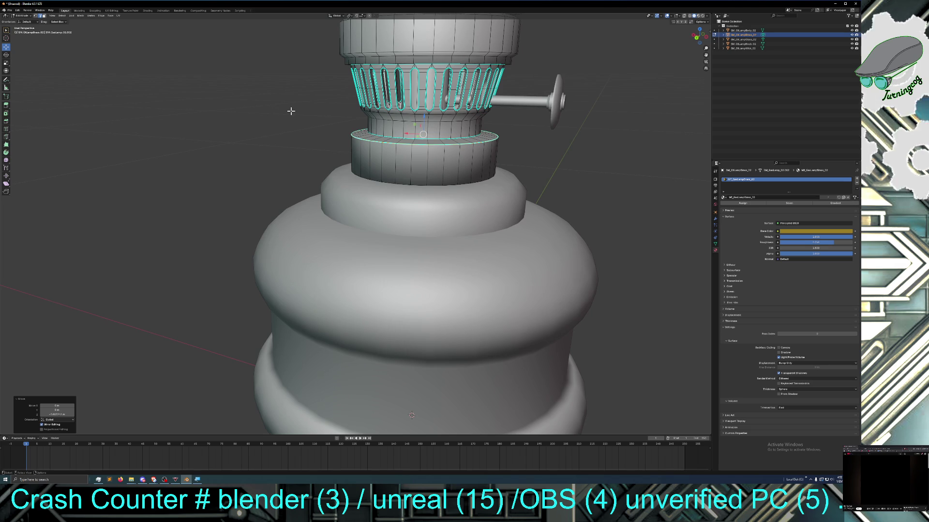
key(g)
Move the ring edges vertically to their new height and orbit to a lower view
key(z)
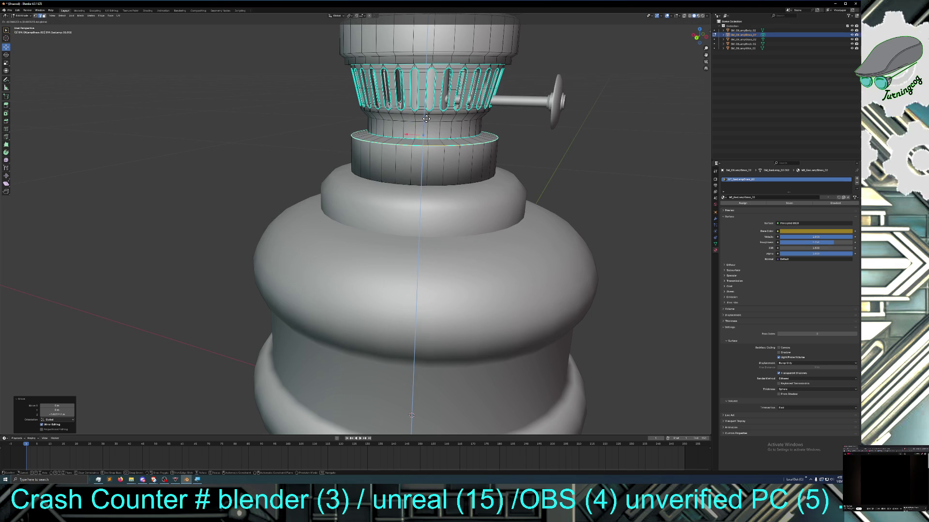
click(426, 119)
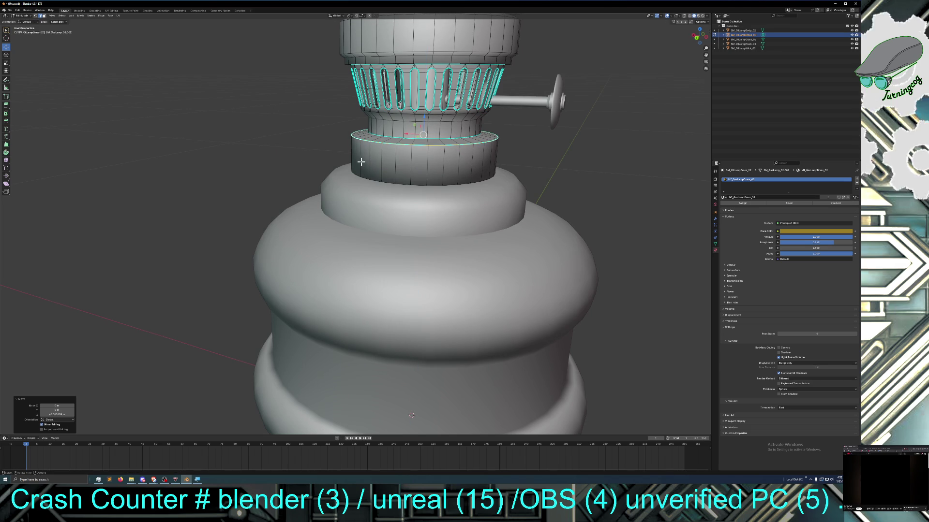
scroll(361, 163, down, 2)
scroll(354, 167, down, 2)
scroll(358, 169, down, 1)
scroll(359, 170, down, 2)
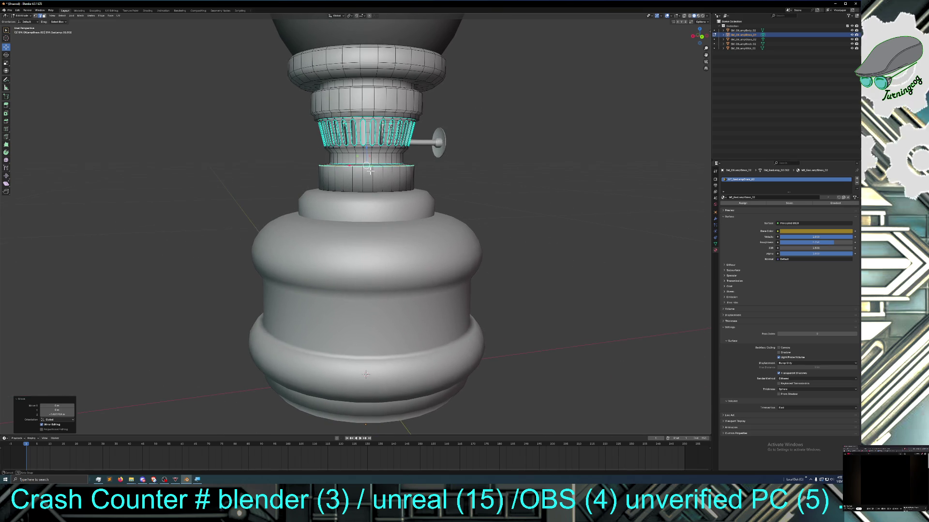
mouse_move(280, 181)
middle_down()
mouse_move(464, 203)
mouse_move(497, 233)
mouse_move(484, 250)
middle_up()
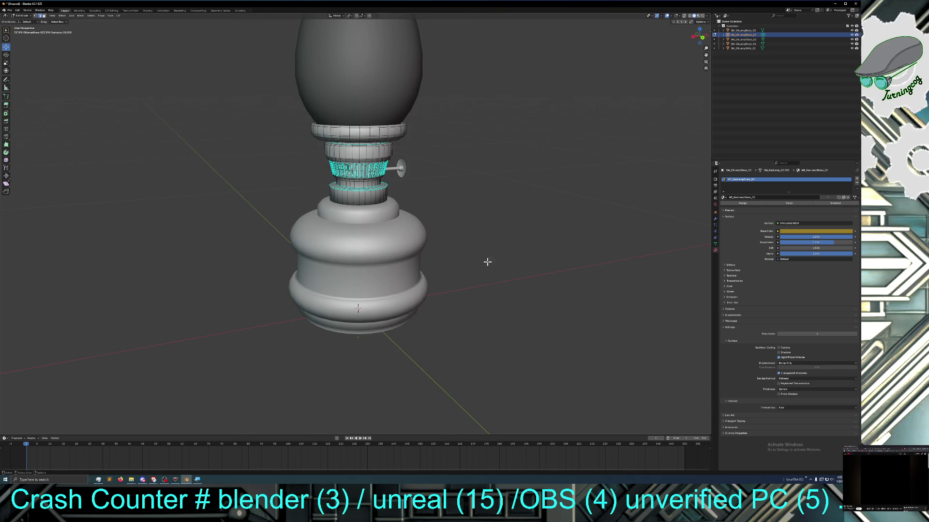
Switch back to Object Mode and deselect the lamp parts
click(22, 15)
click(24, 23)
click(159, 165)
middle_drag(170, 168, 173, 170)
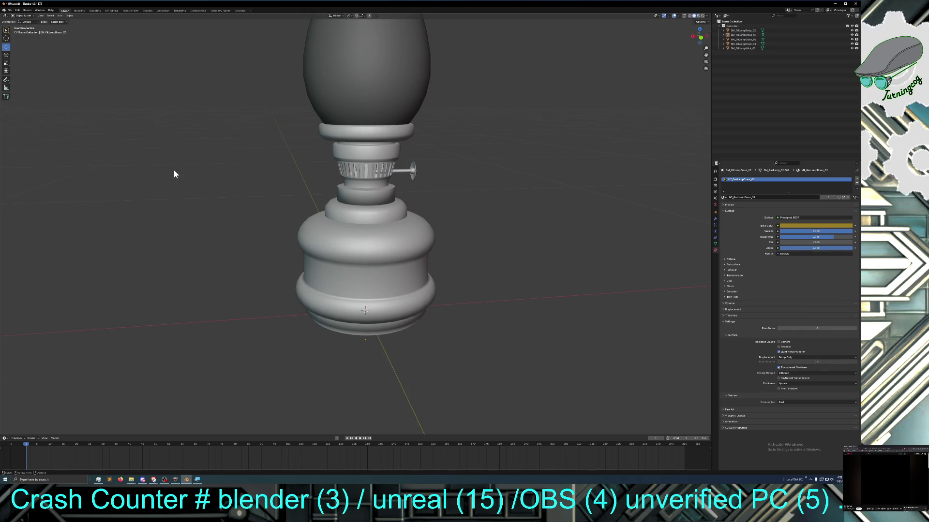
Save the lamp as a new .blend file whose name starts with SM_
click(9, 11)
click(20, 41)
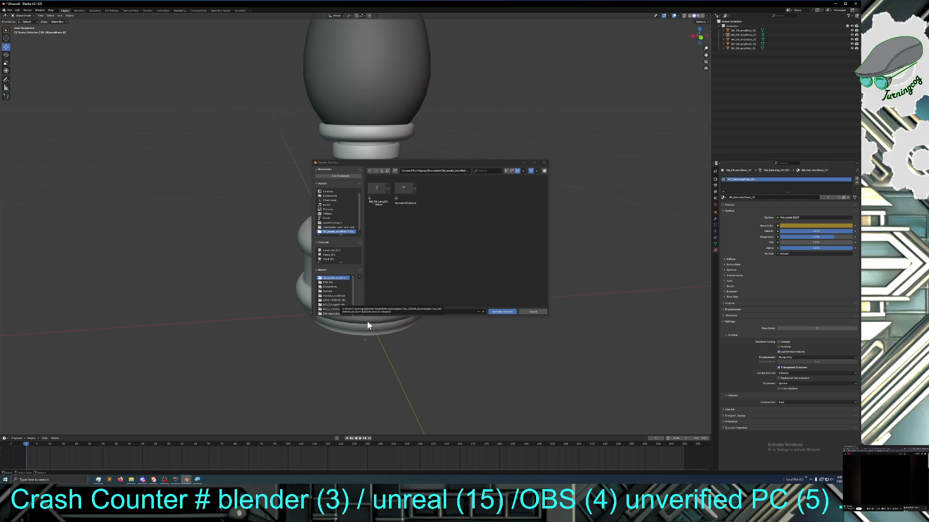
click(394, 311)
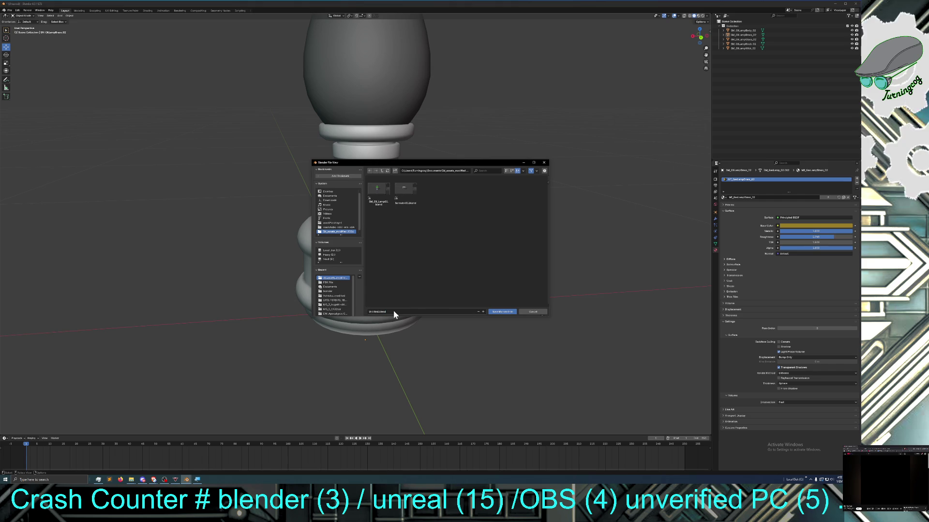
click(387, 312)
drag(387, 313, 365, 313)
drag(378, 312, 365, 313)
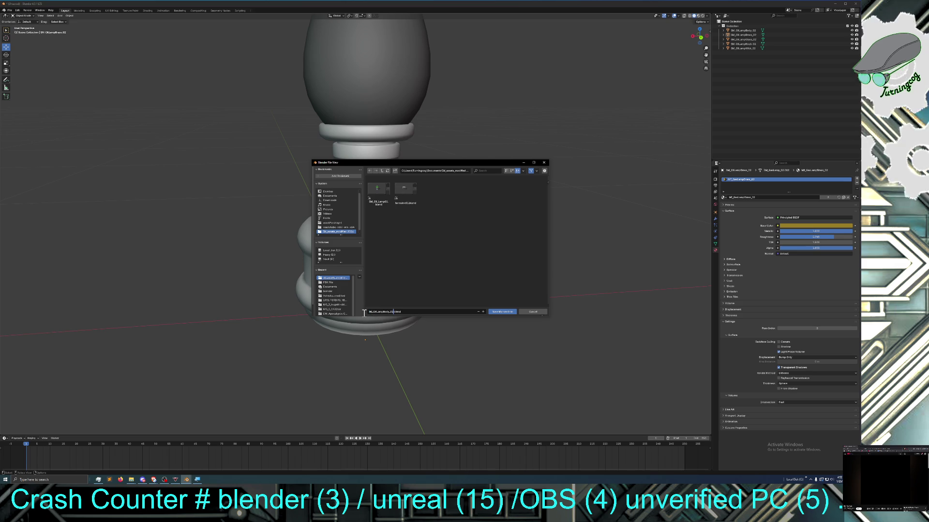
text(SM_)
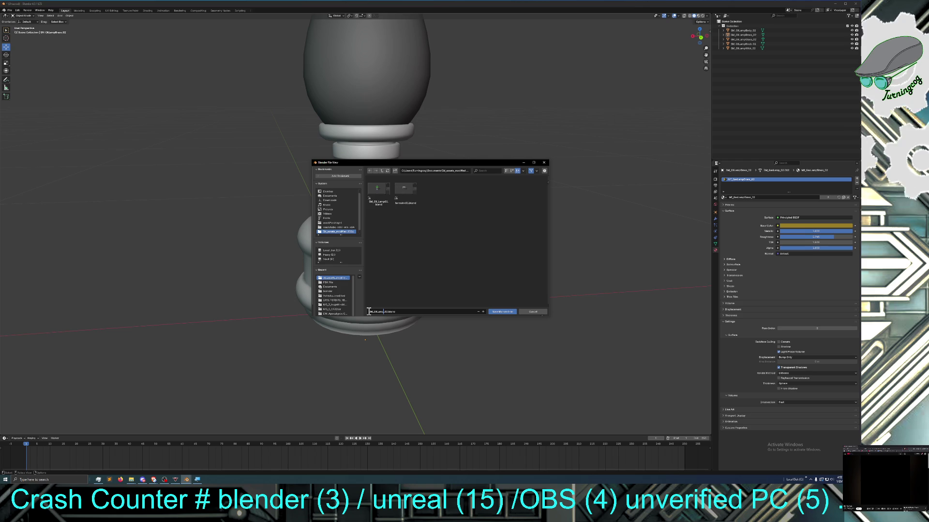
click(505, 311)
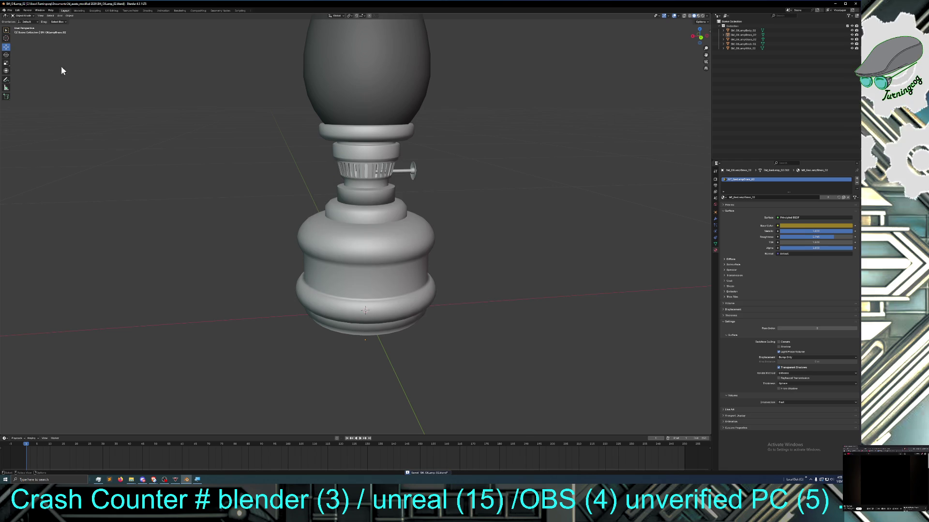
Save the scene again and export the lamp as an FBX file
click(10, 10)
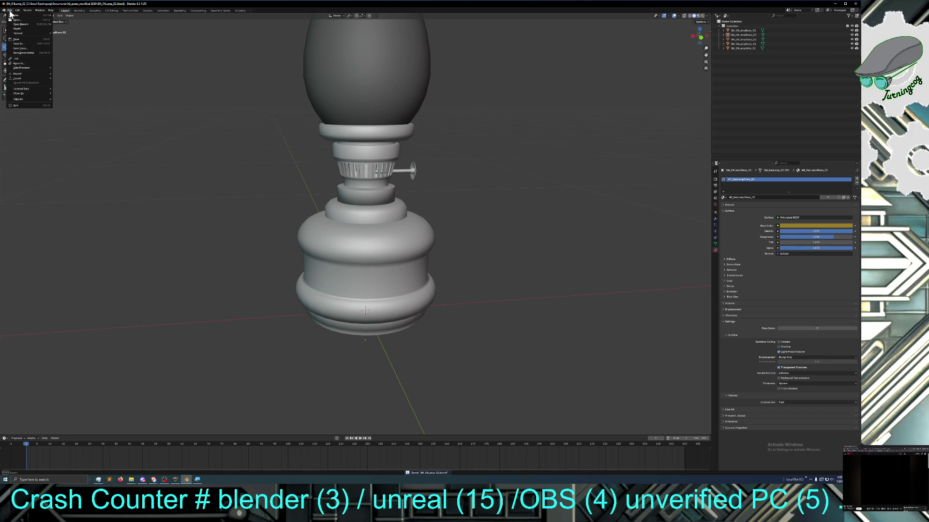
click(20, 42)
click(10, 10)
mouse_move(21, 78)
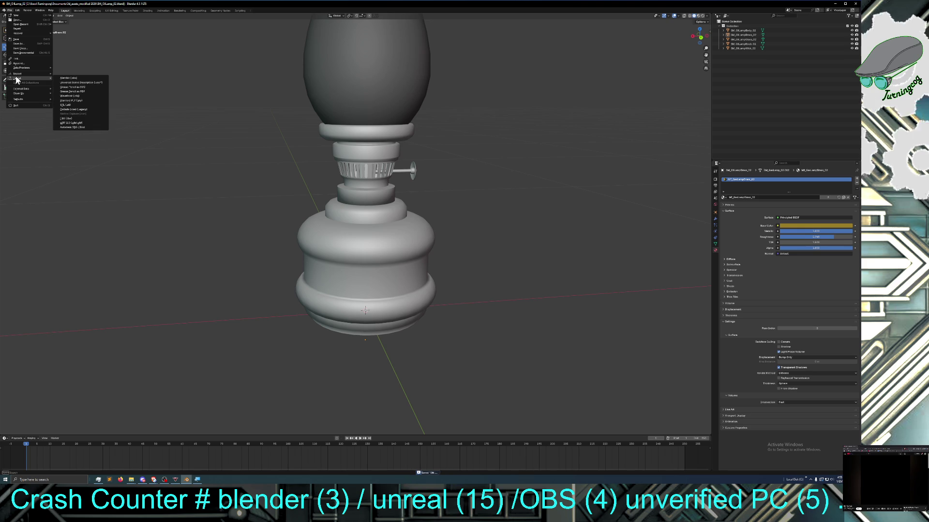
click(72, 117)
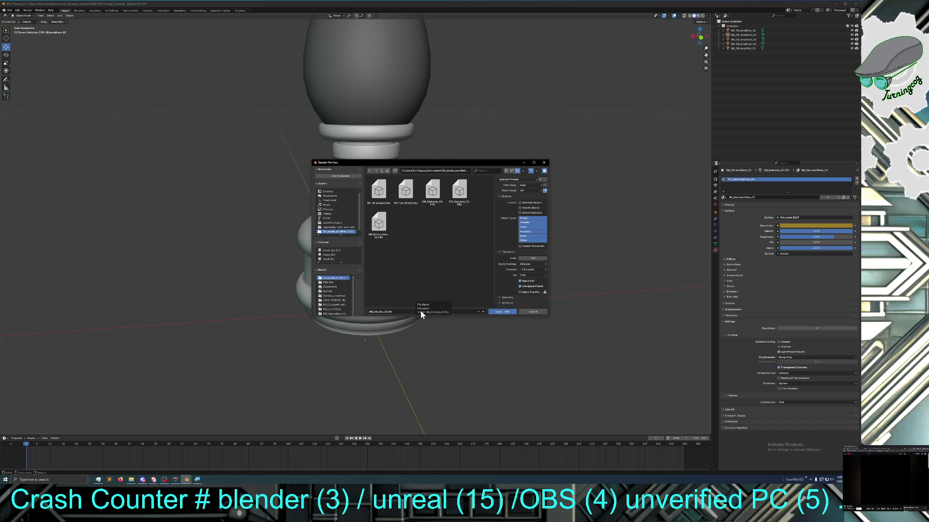
click(496, 311)
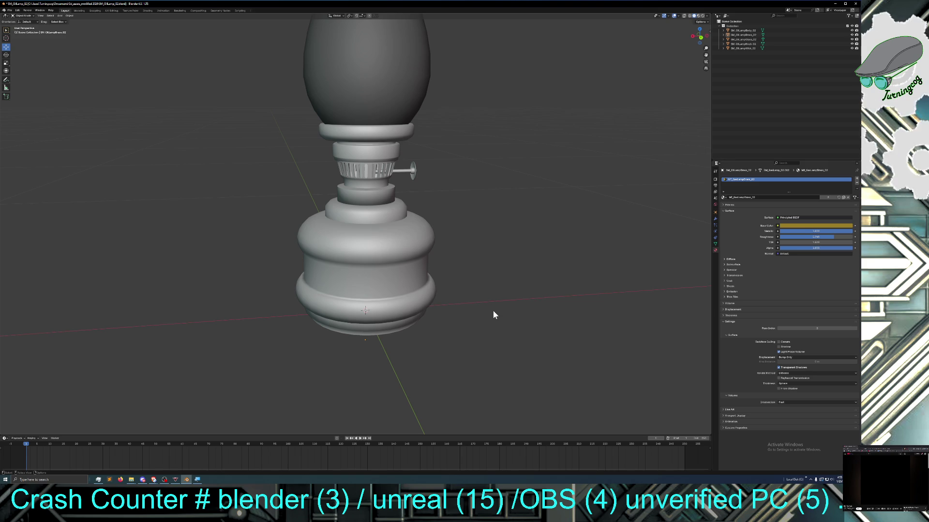
scroll(493, 311, down, 3)
mouse_move(492, 310)
middle_down()
mouse_move(330, 301)
mouse_move(532, 298)
mouse_move(421, 303)
mouse_move(448, 306)
middle_up()
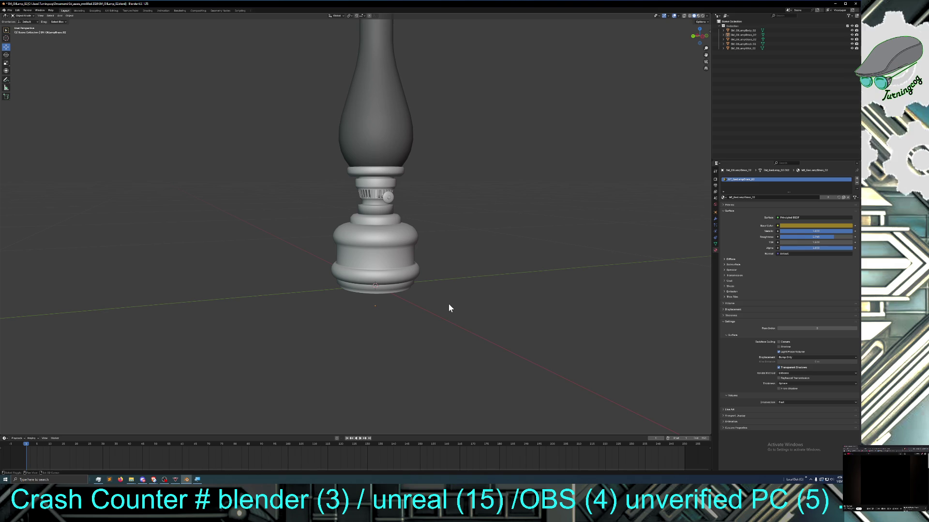
key(h)
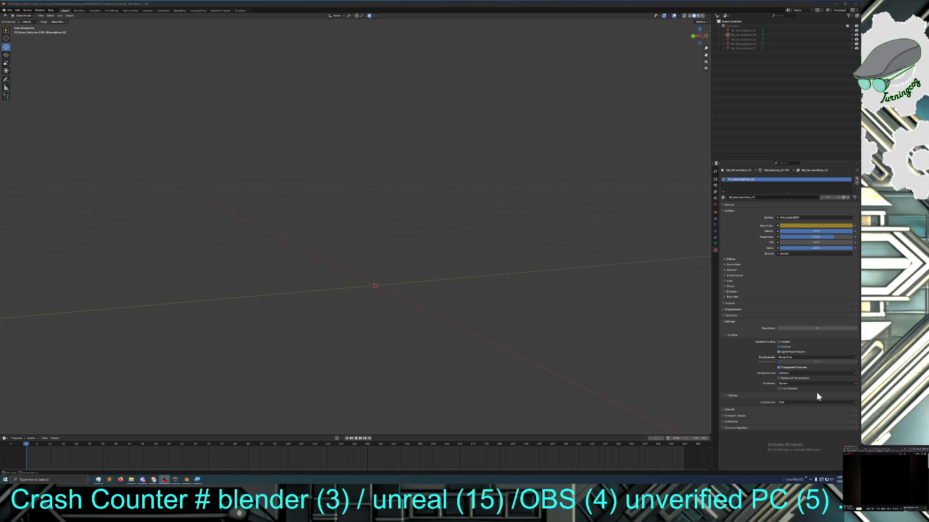
scroll(538, 348, down, 2)
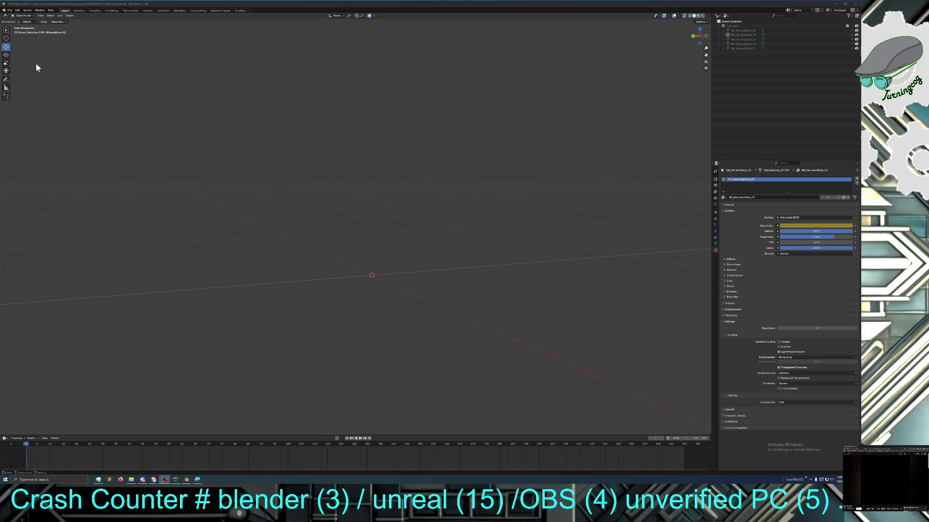
Bring the lamp model back into the scene via the File menu and orbit to a lower front view
click(9, 10)
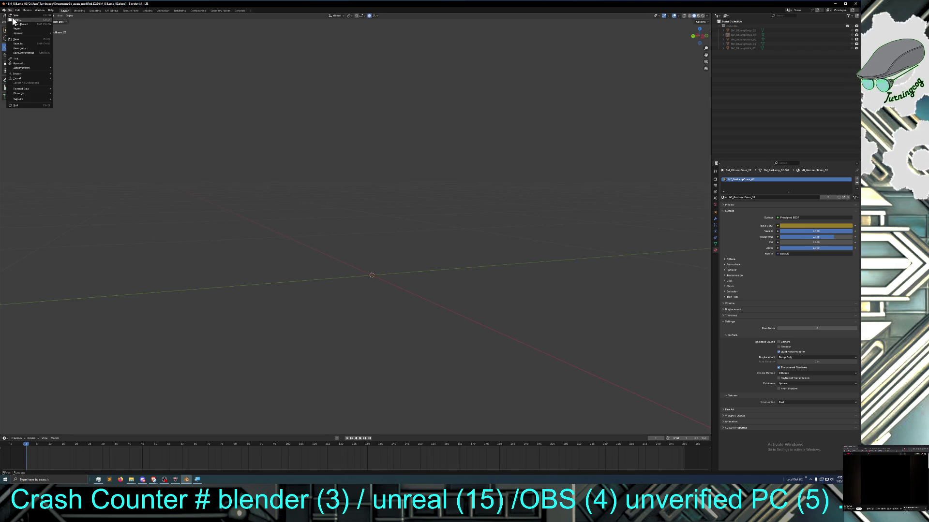
click(20, 17)
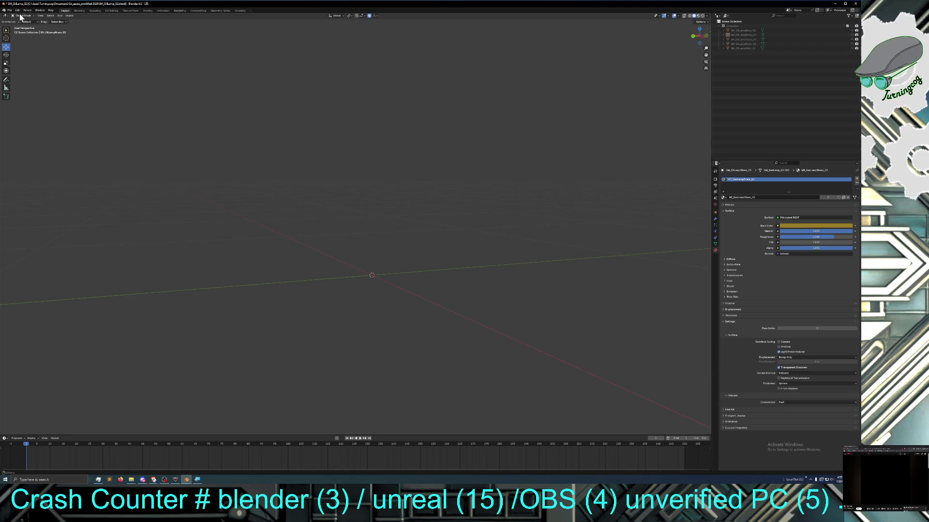
click(19, 17)
click(29, 43)
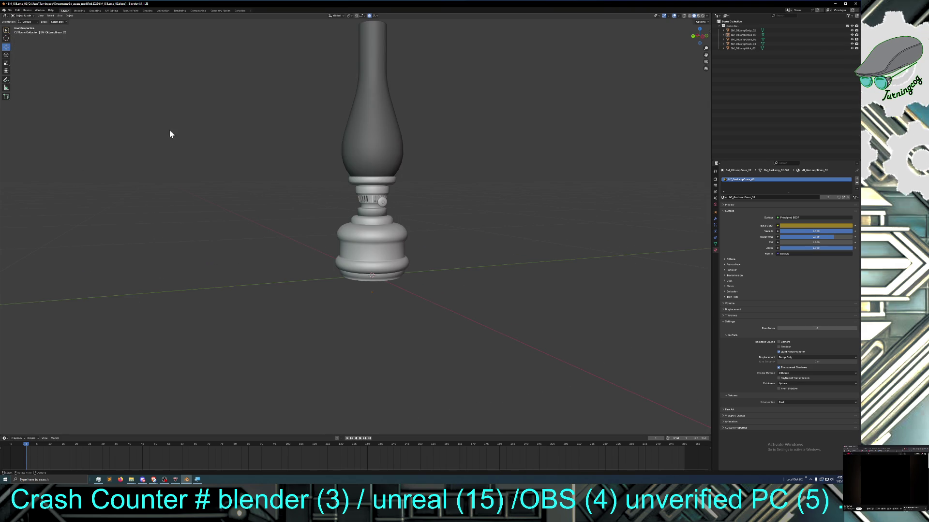
middle_drag(170, 130, 396, 293)
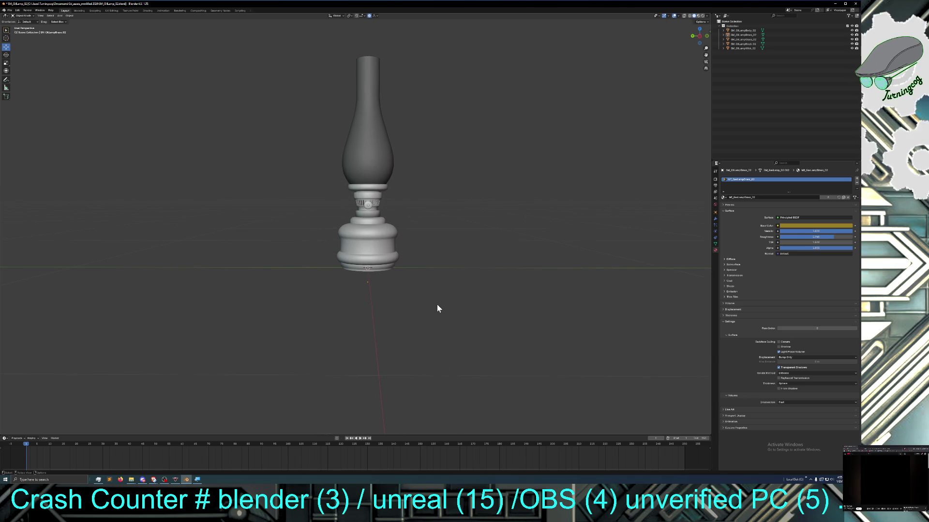